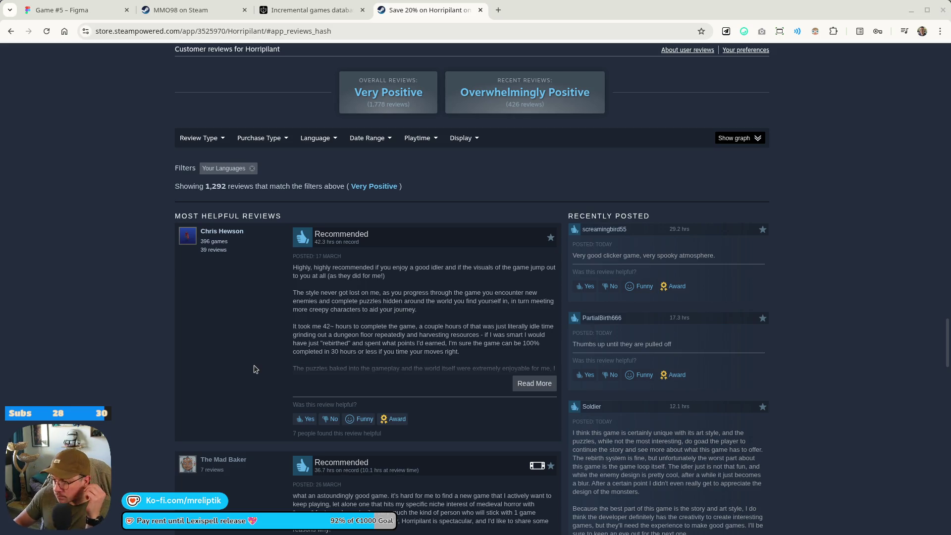
Move the Horripilant tab in front of the incremental games database tab.
scroll(225, 298, up, 5)
click(310, 10)
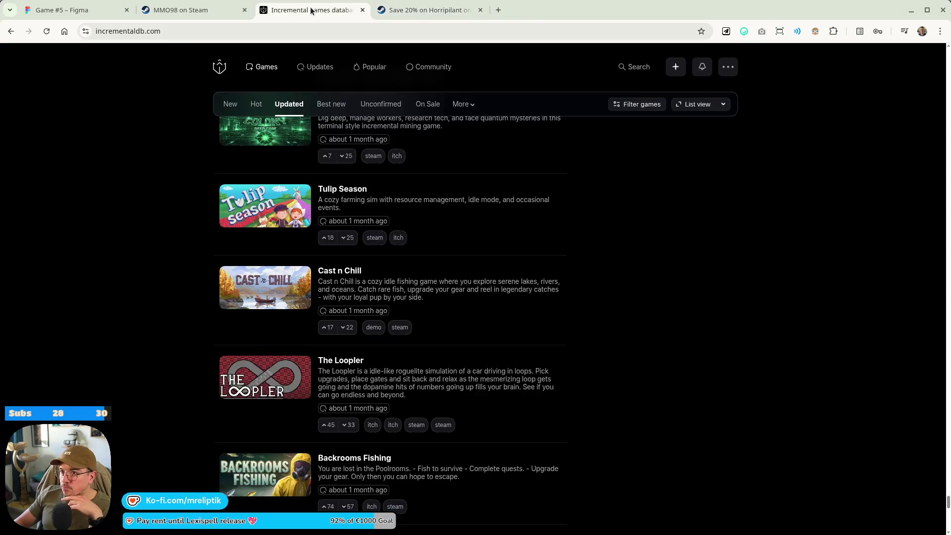
drag(426, 10, 312, 10)
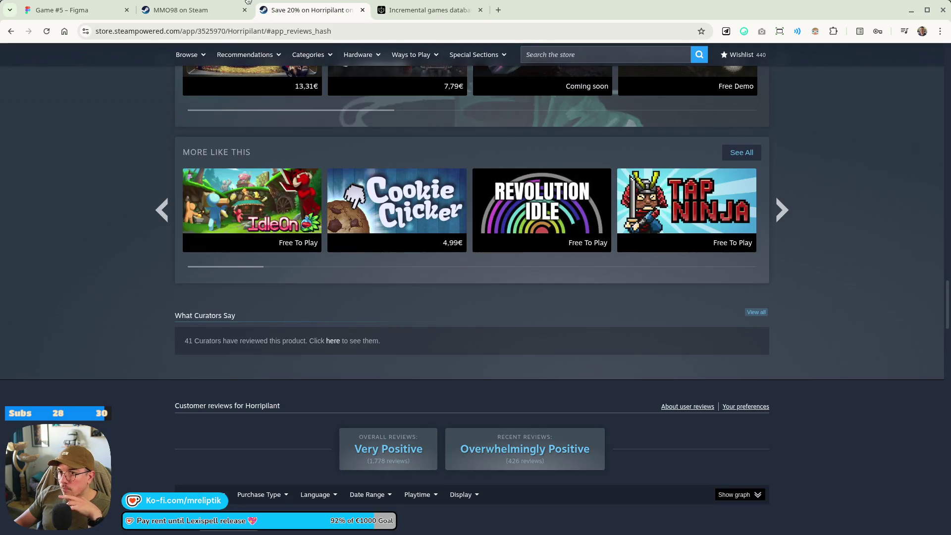
Check the MMO98 demo's package details, then close the SteamDB package tab.
click(186, 10)
scroll(156, 212, up, 15)
scroll(156, 212, down, 8)
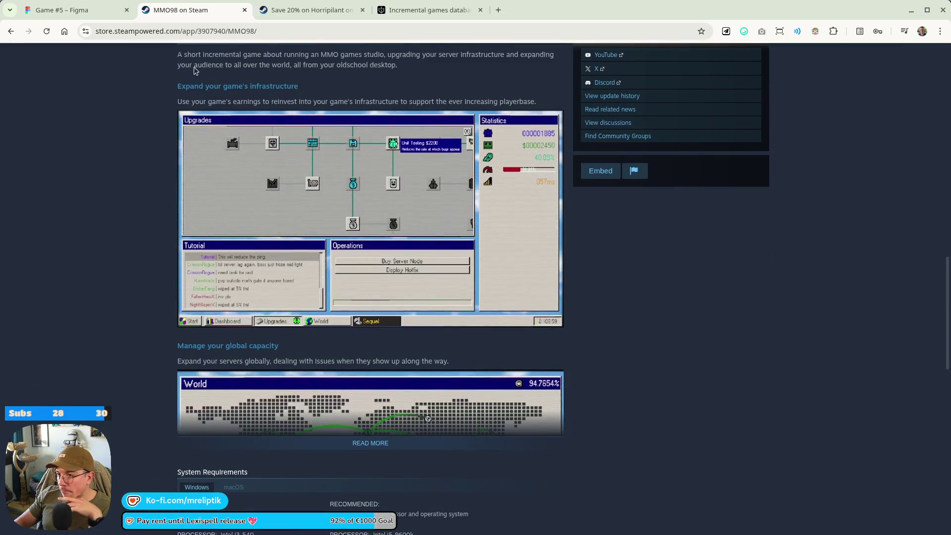
scroll(508, 288, up, 5)
scroll(508, 287, up, 13)
scroll(329, 240, down, 6)
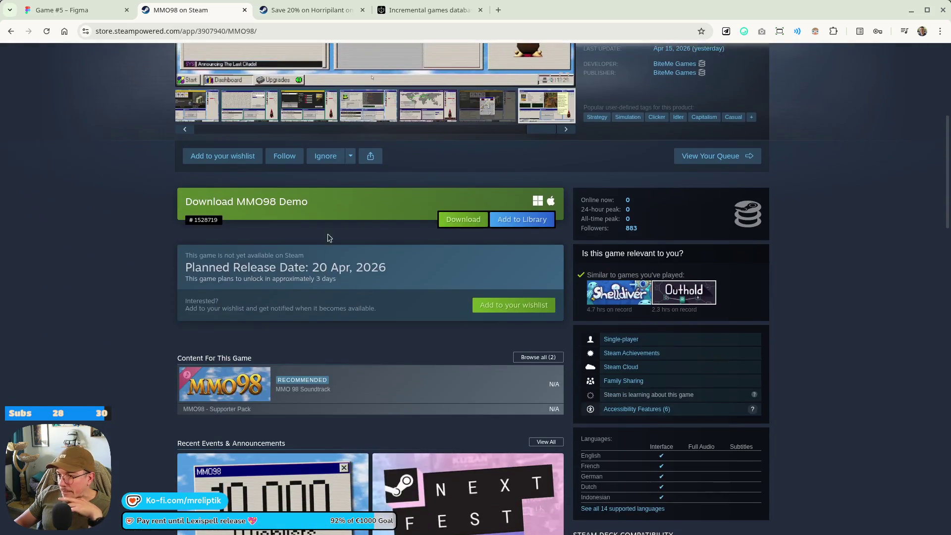
click(204, 220)
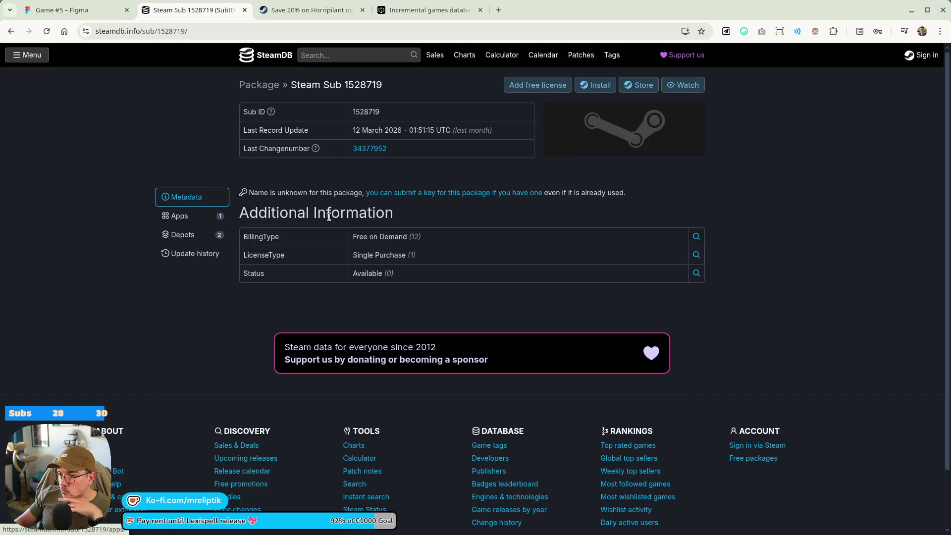
middle_click(203, 9)
scroll(185, 224, down, 3)
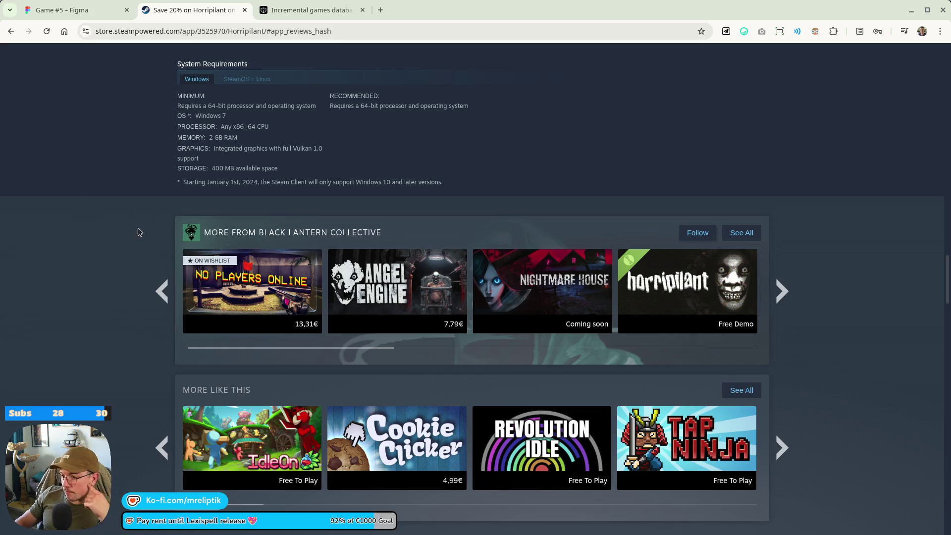
Scroll Horripilant's store page to its Very Positive customer reviews (1,778 reviews).
scroll(174, 297, up, 15)
scroll(173, 300, up, 5)
scroll(183, 287, down, 20)
scroll(193, 272, up, 8)
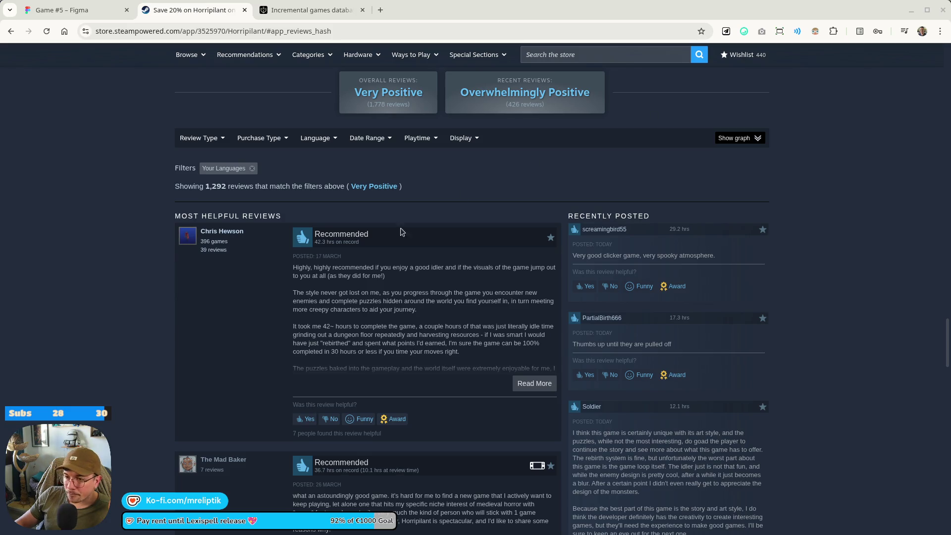
scroll(527, 309, up, 2)
scroll(526, 309, up, 20)
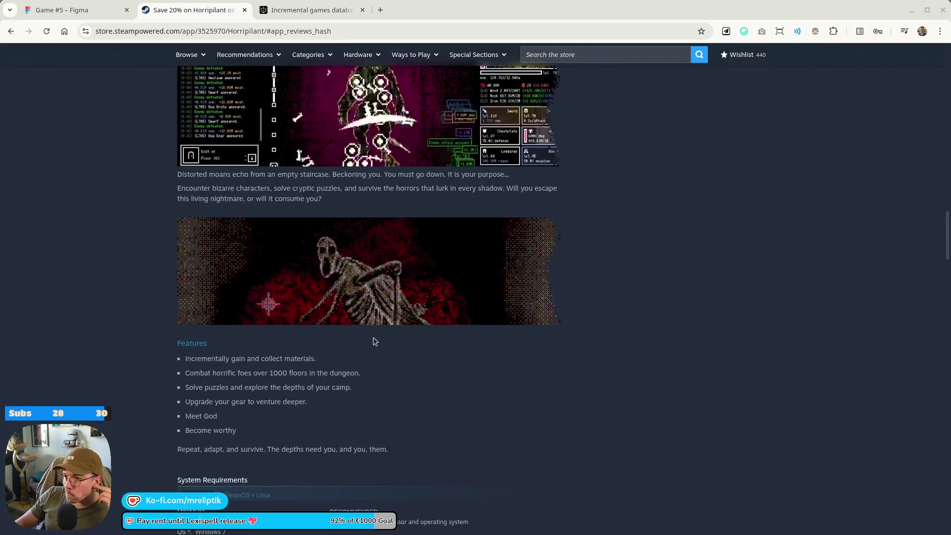
scroll(324, 333, up, 2)
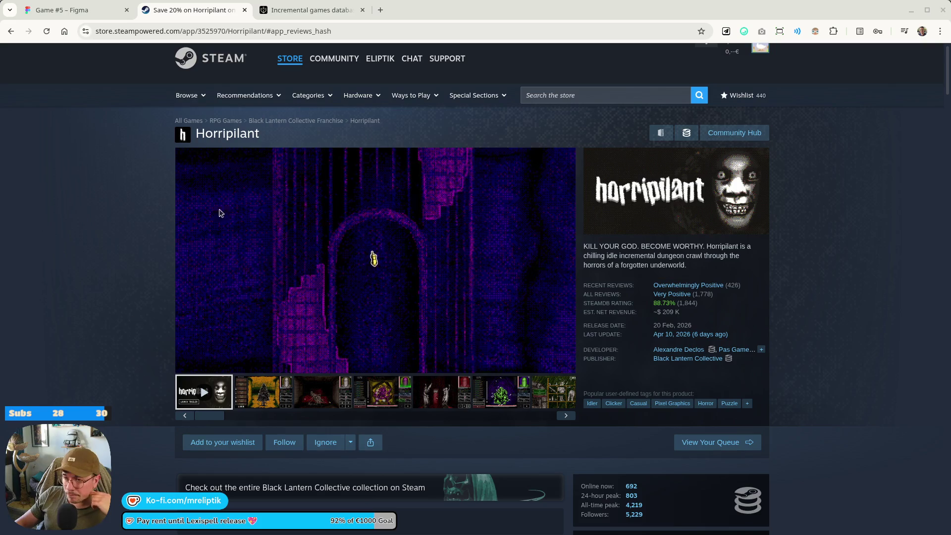
scroll(173, 284, down, 15)
scroll(173, 283, down, 20)
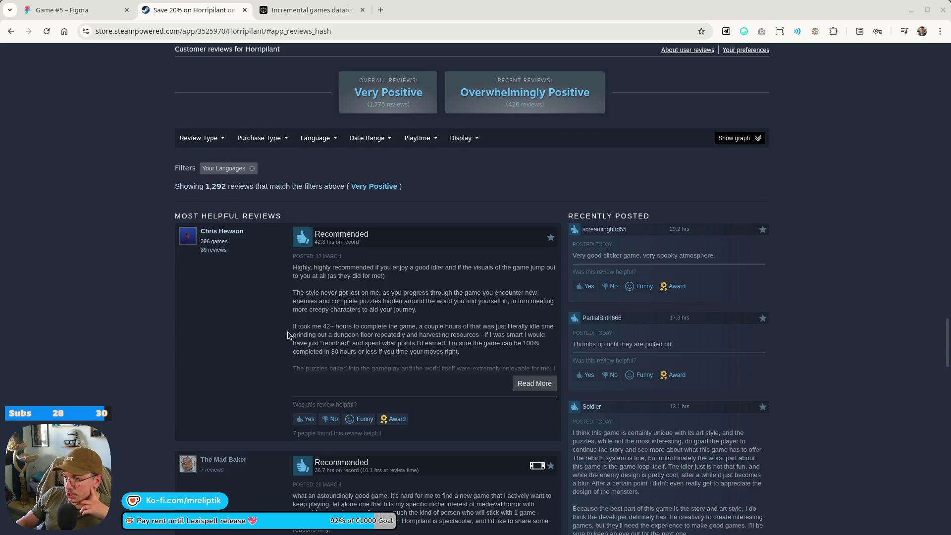
Read through Horripilant's most helpful reviews, briefly highlighting a passage of the d4c review.
scroll(288, 335, down, 3)
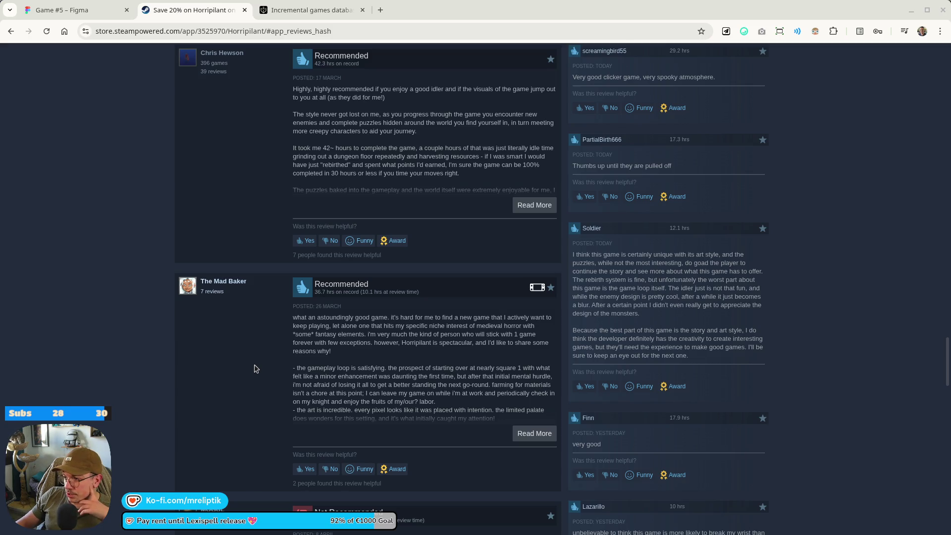
scroll(256, 369, down, 5)
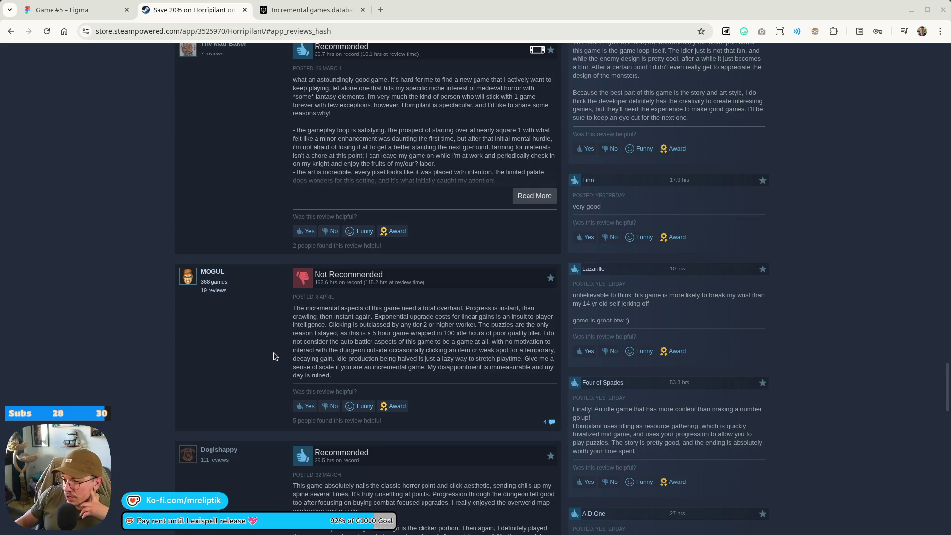
scroll(231, 342, down, 2)
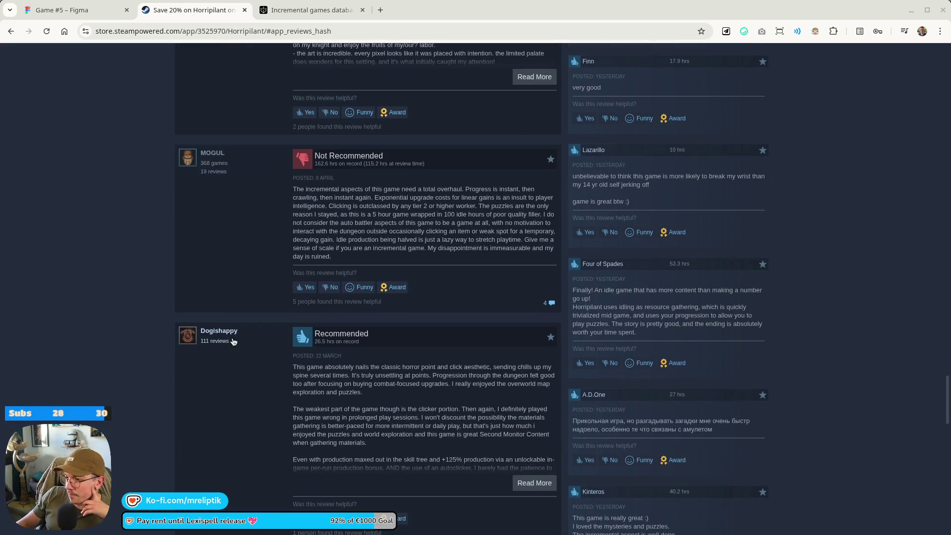
scroll(619, 298, down, 2)
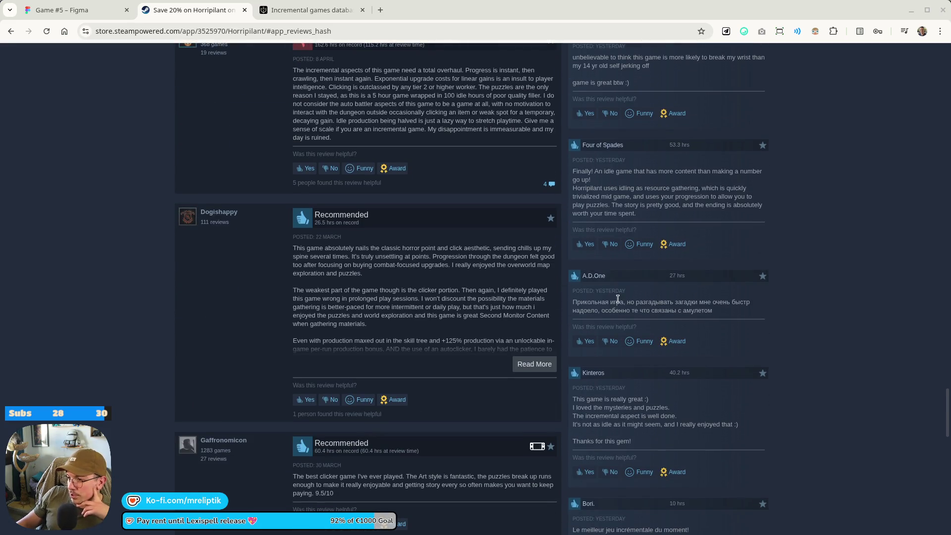
scroll(618, 299, up, 4)
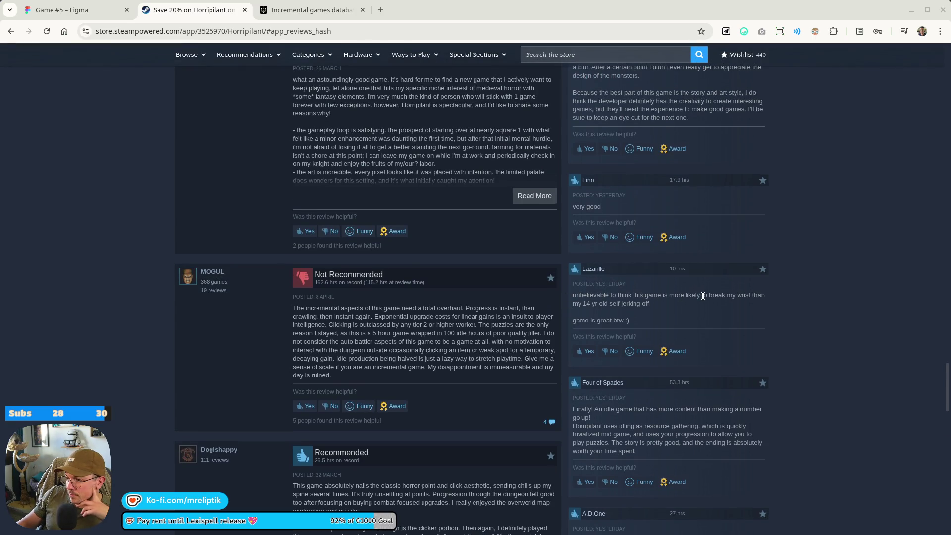
scroll(703, 296, down, 4)
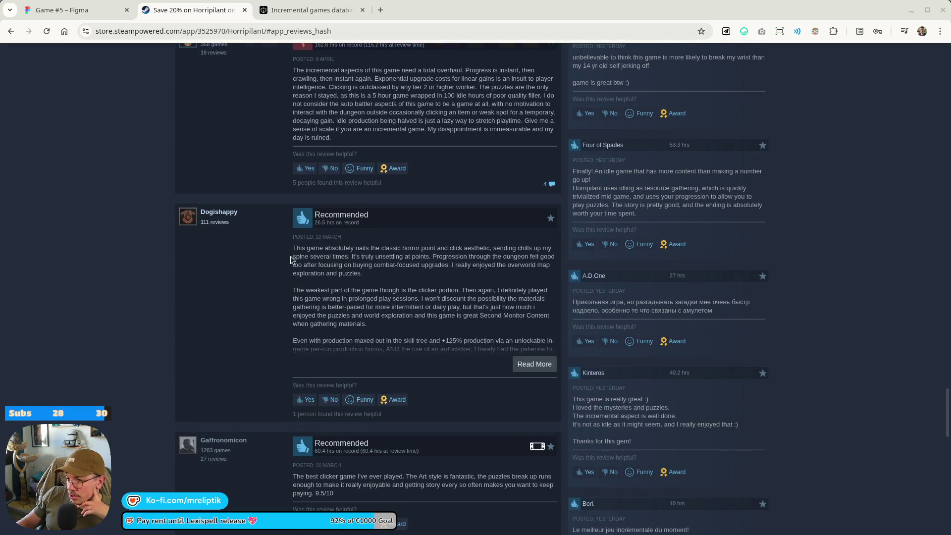
scroll(291, 260, down, 2)
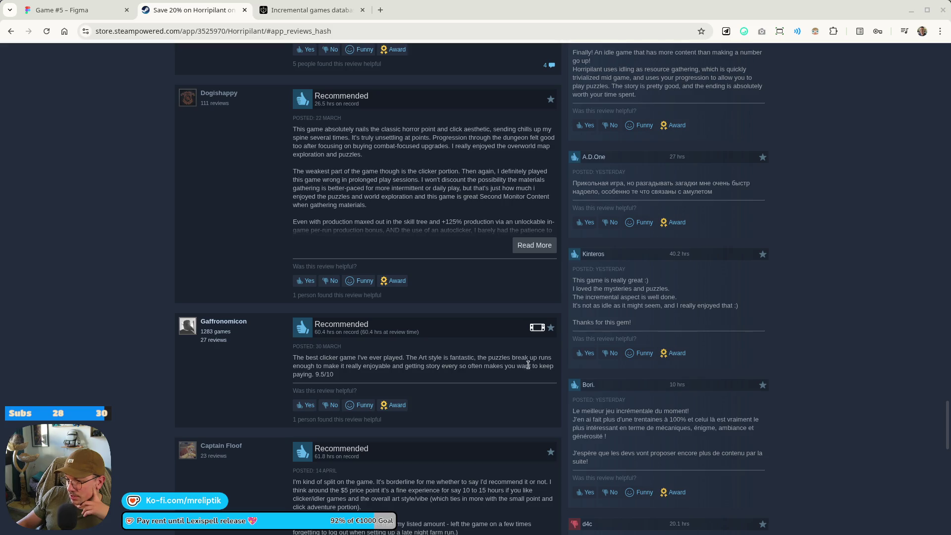
scroll(347, 380, down, 3)
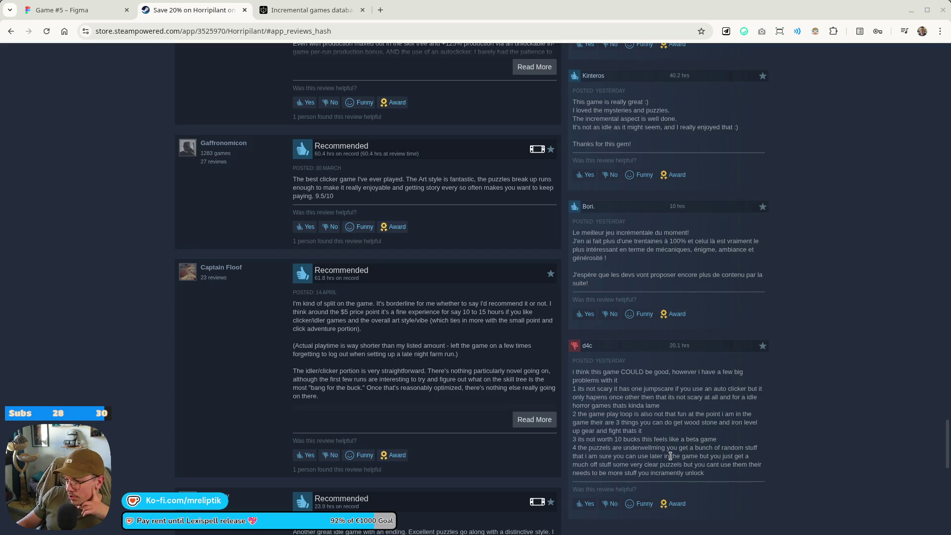
scroll(694, 381, down, 5)
scroll(706, 384, up, 5)
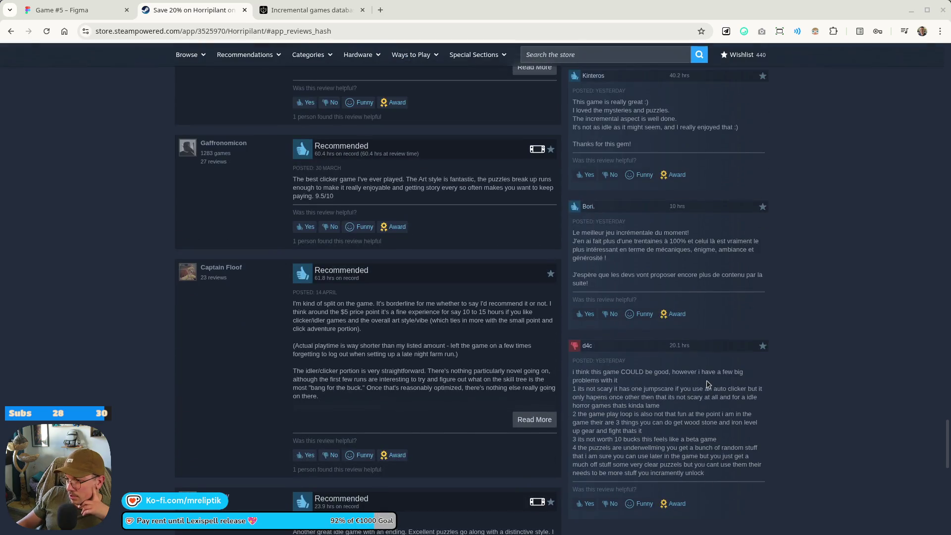
mouse_move(604, 389)
mouse_down()
mouse_move(678, 389)
mouse_move(686, 422)
mouse_up()
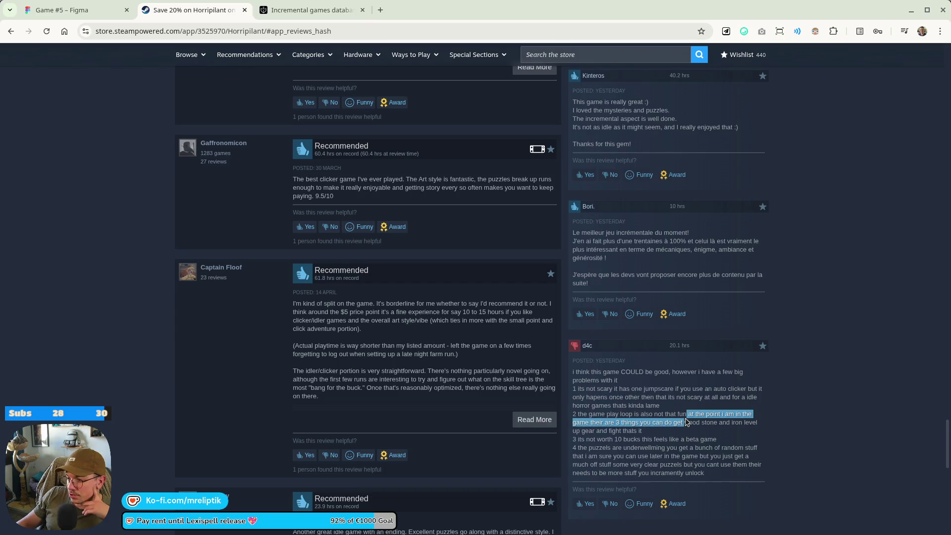
click(643, 404)
Scroll to the end of the reviews and open all 1,844 reviews.
scroll(641, 402, down, 4)
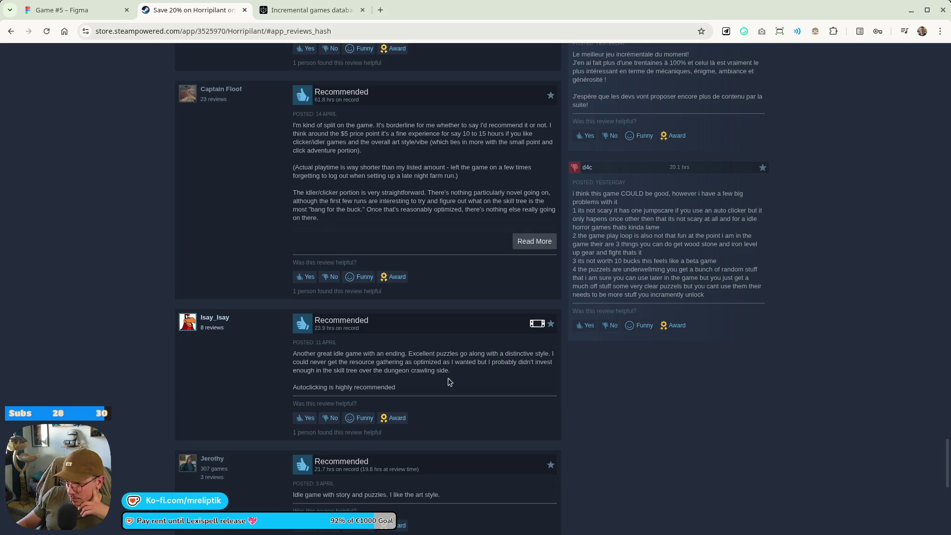
scroll(450, 382, down, 5)
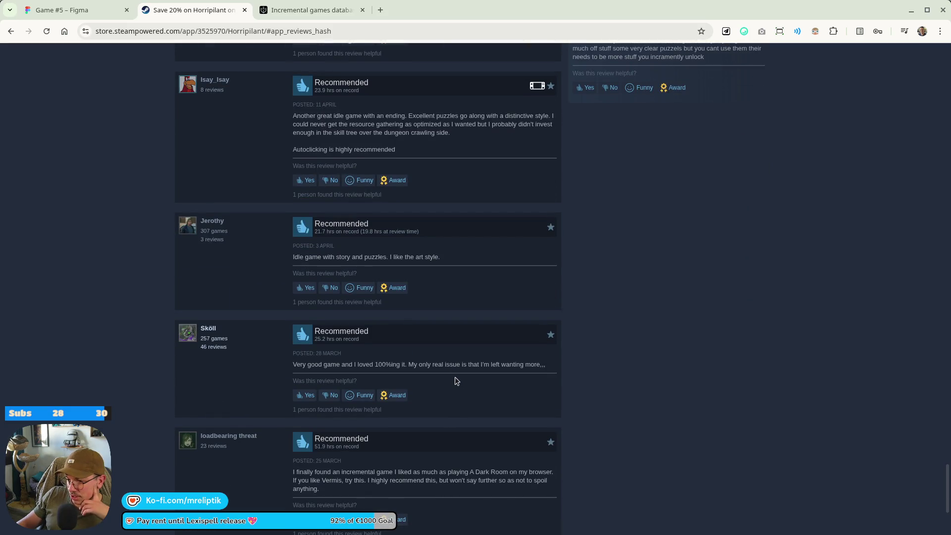
scroll(457, 381, down, 4)
click(367, 377)
Scroll through Horripilant's Most Helpful community reviews down to a 1.1-hour Not Recommended one.
scroll(552, 389, down, 10)
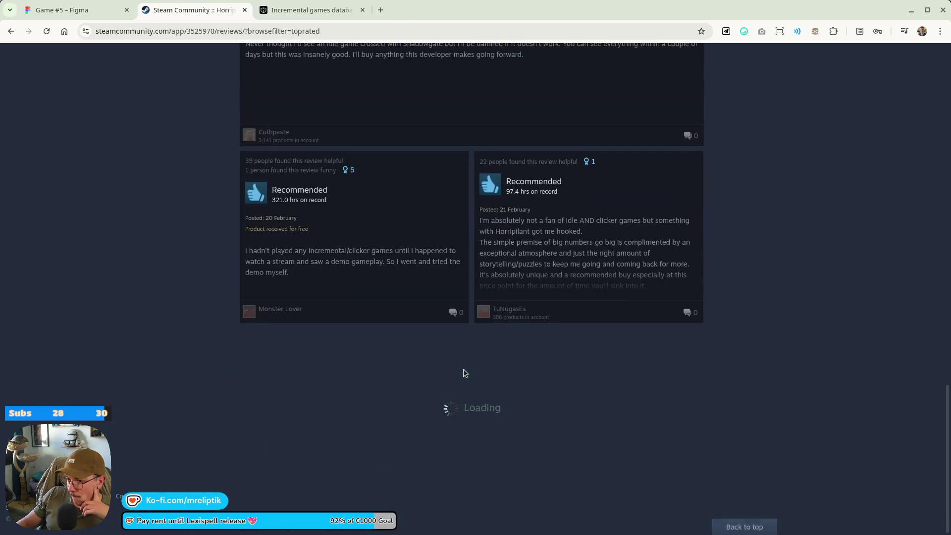
scroll(451, 379, down, 12)
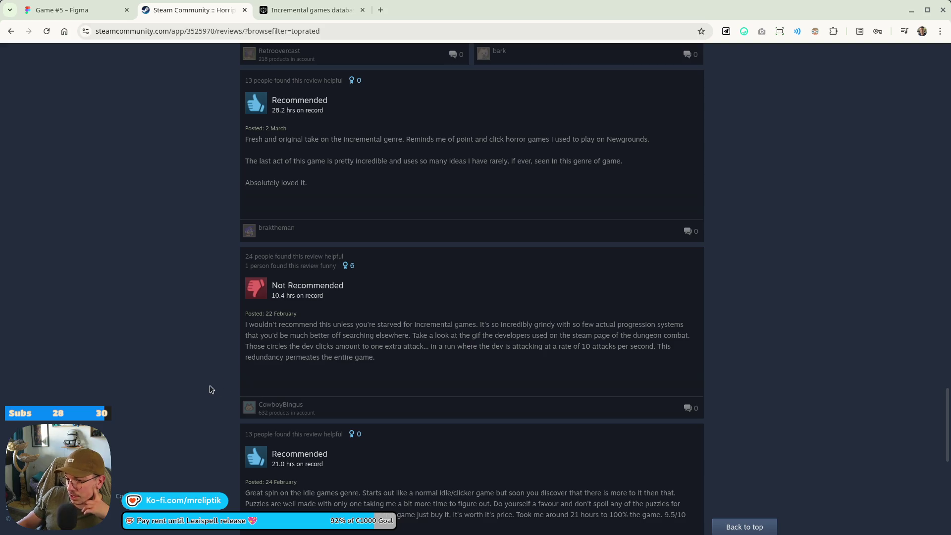
scroll(222, 403, down, 9)
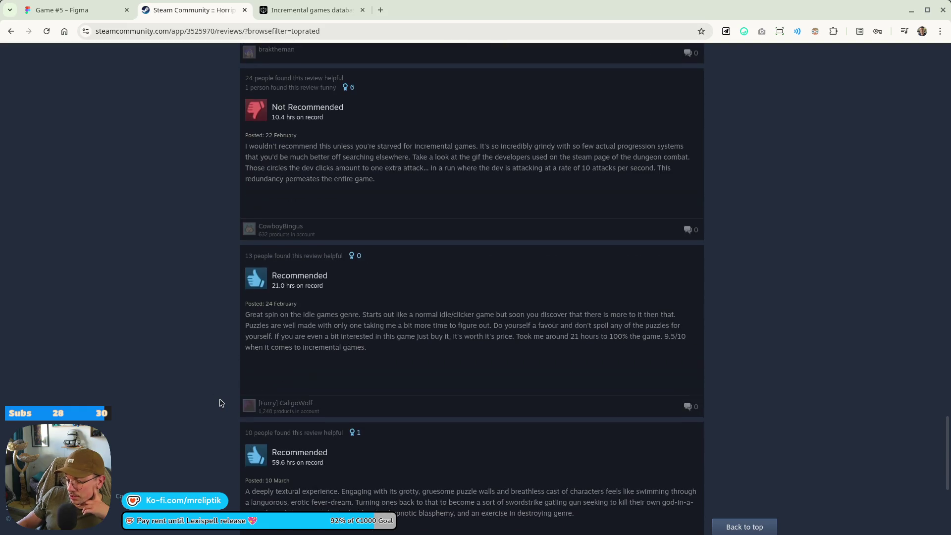
scroll(232, 397, down, 3)
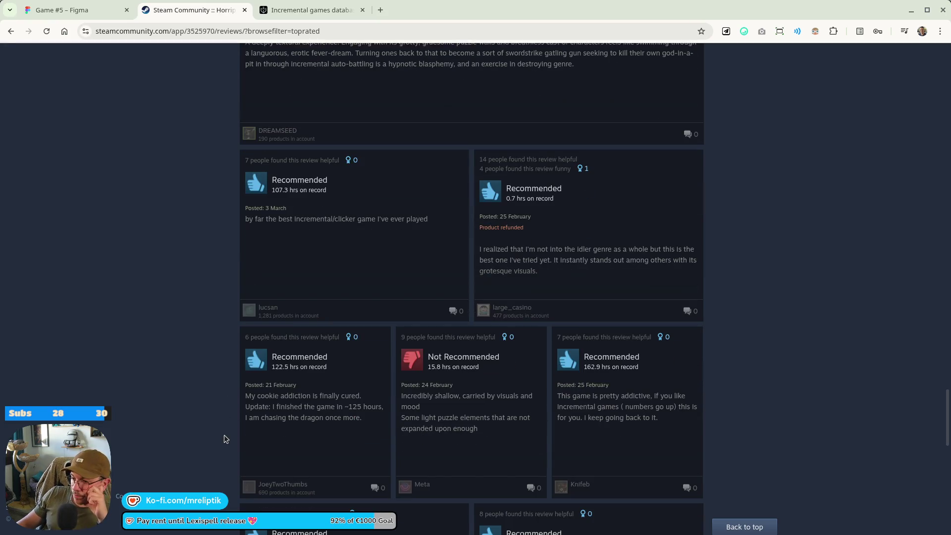
scroll(227, 436, down, 3)
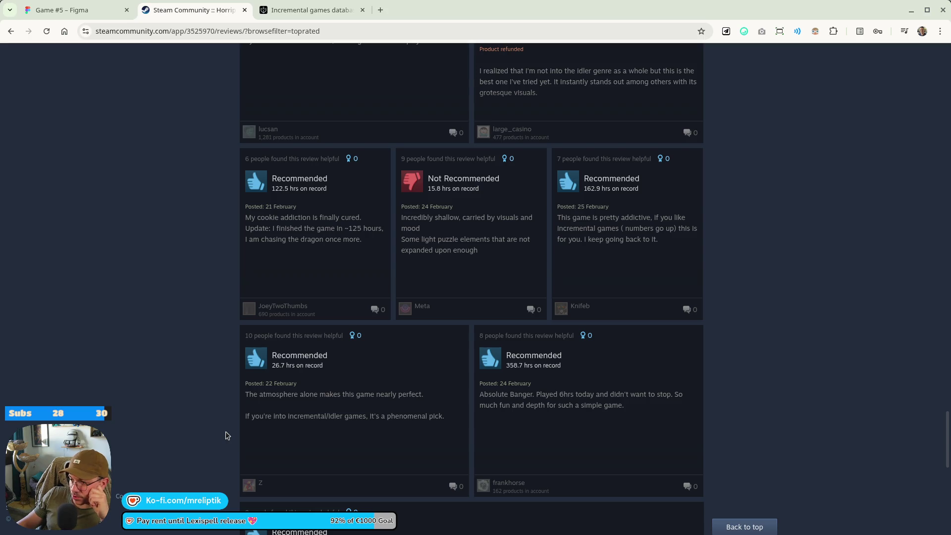
scroll(227, 436, down, 3)
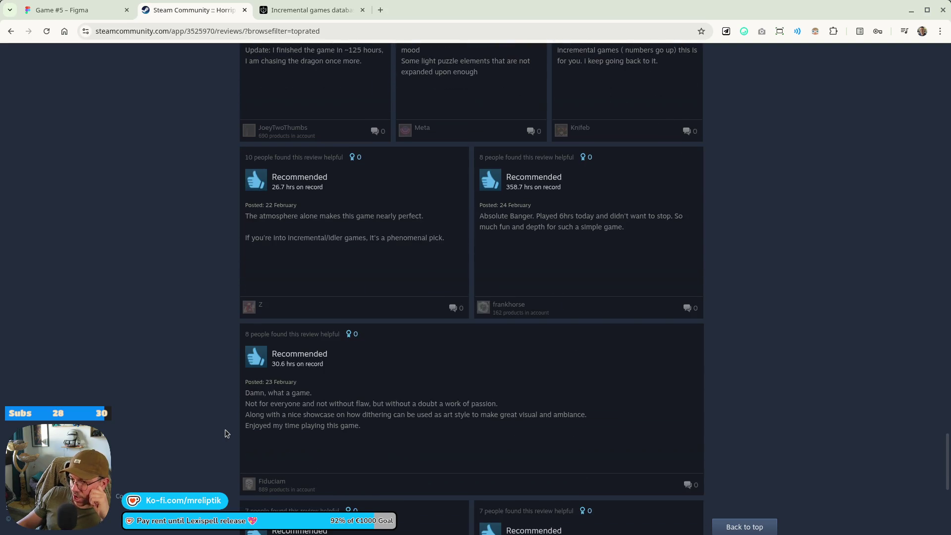
scroll(227, 434, down, 4)
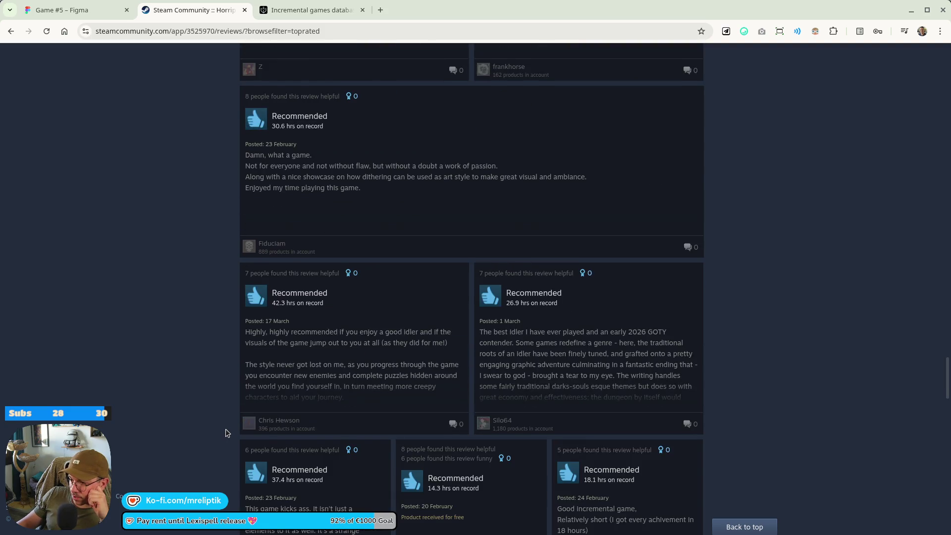
scroll(227, 433, down, 3)
scroll(226, 430, down, 4)
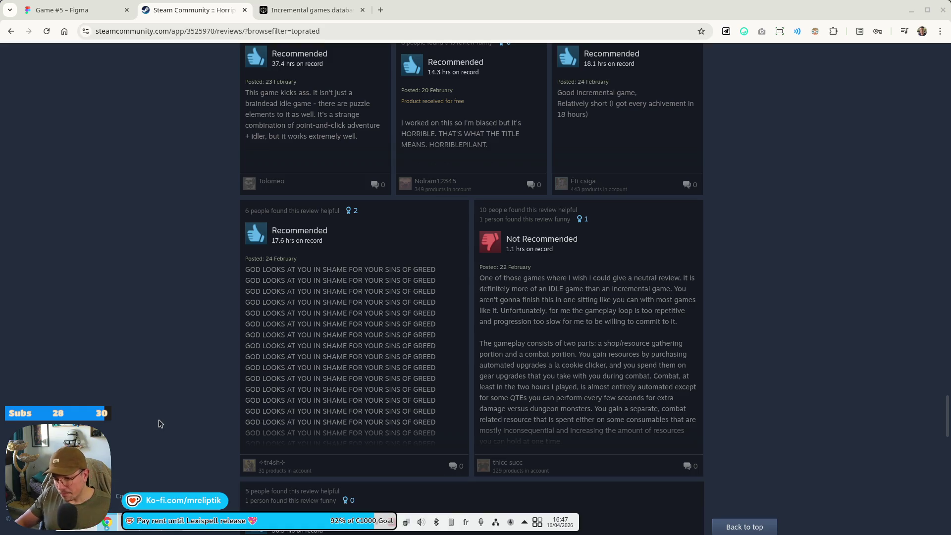
key(alt+space)
text(zen)
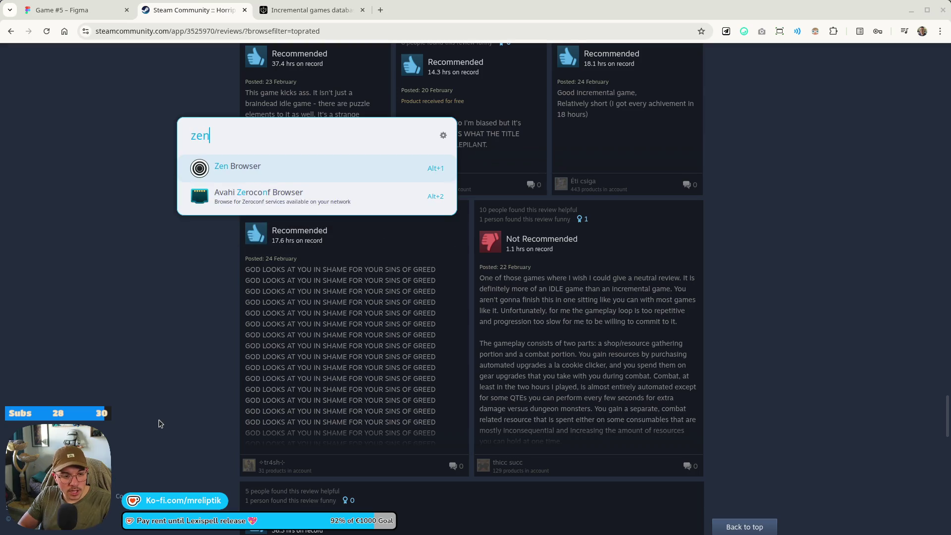
key(Return)
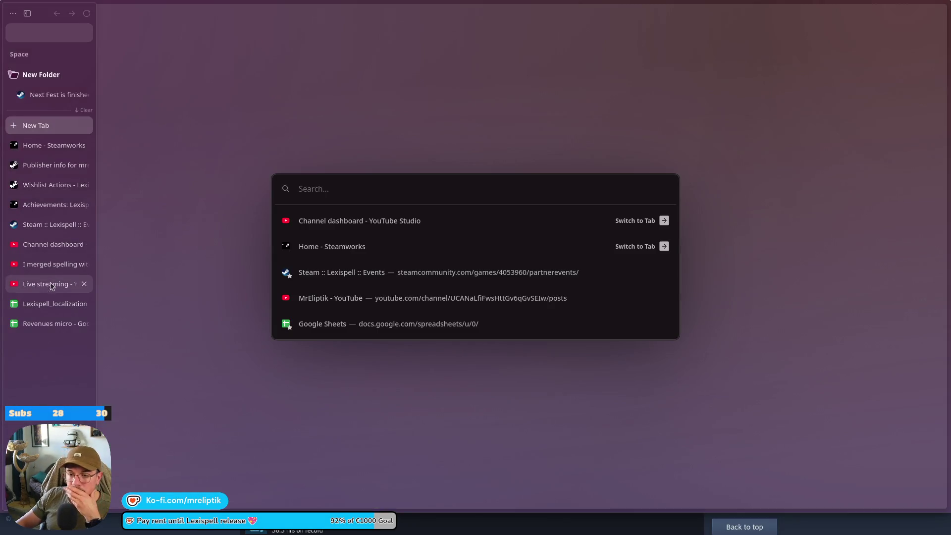
click(51, 286)
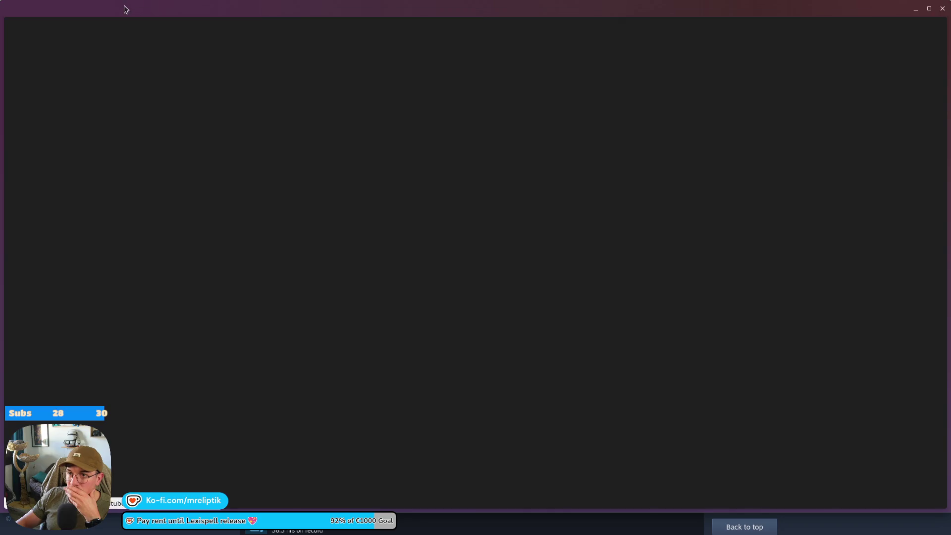
key(alt+F4)
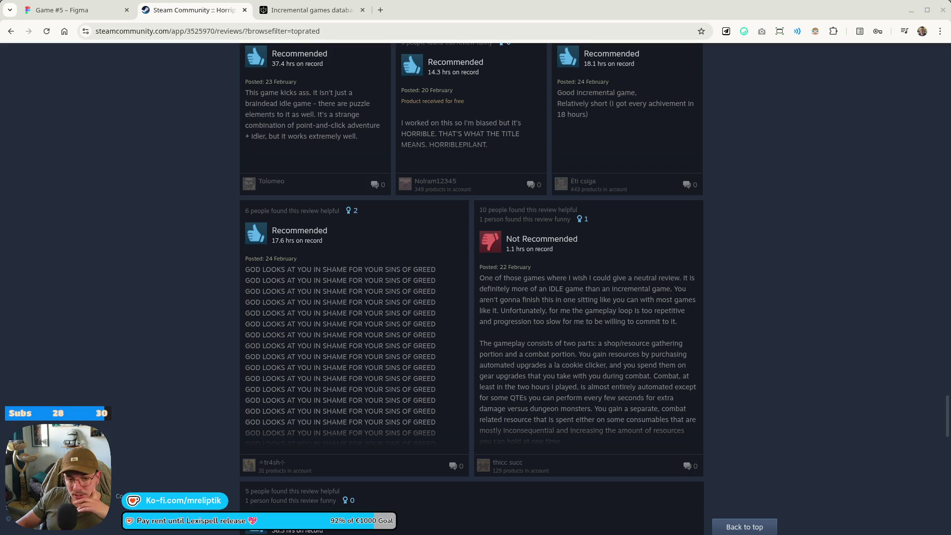
scroll(444, 317, down, 15)
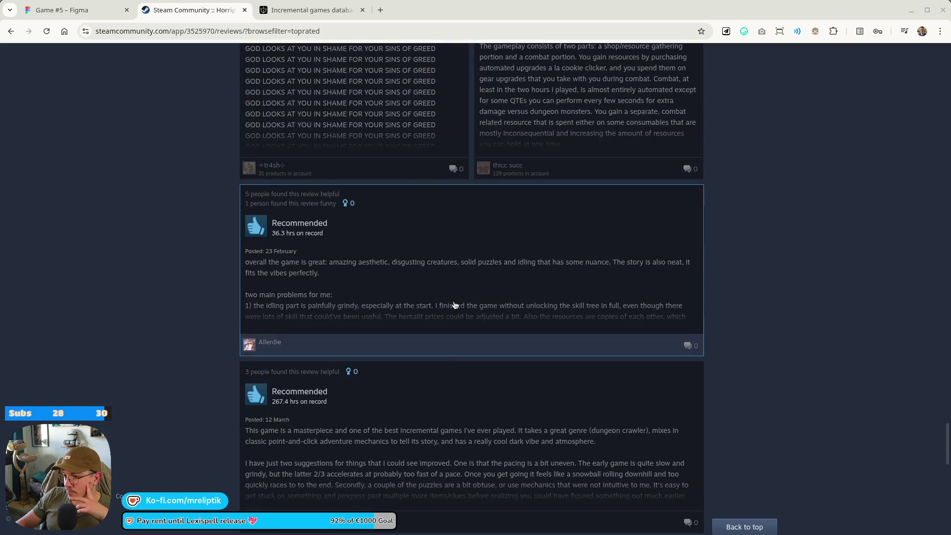
scroll(249, 323, down, 5)
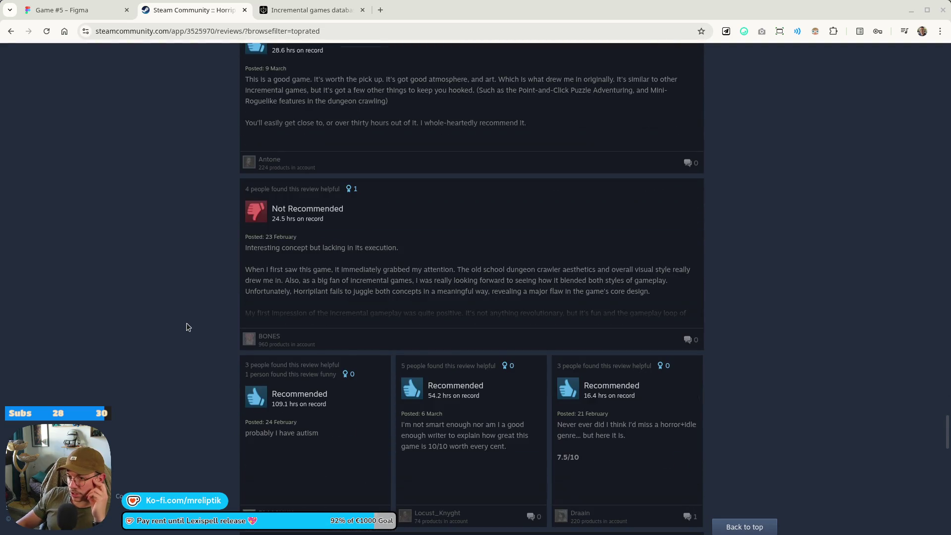
scroll(188, 324, down, 3)
scroll(187, 328, down, 15)
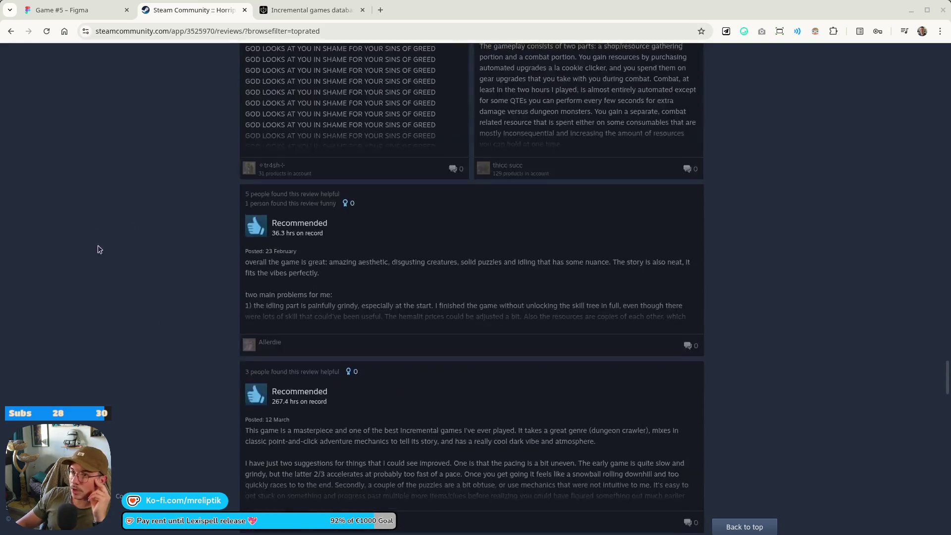
scroll(282, 305, up, 20)
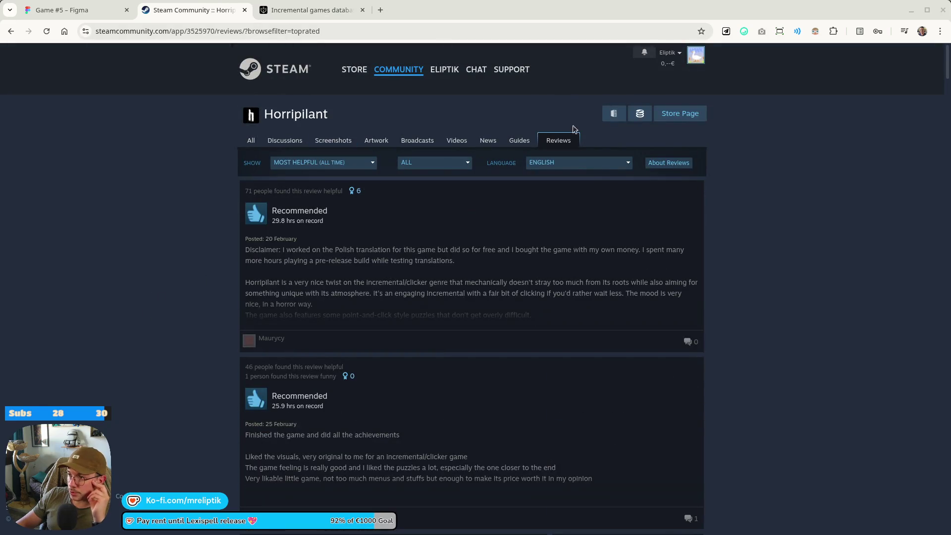
click(680, 113)
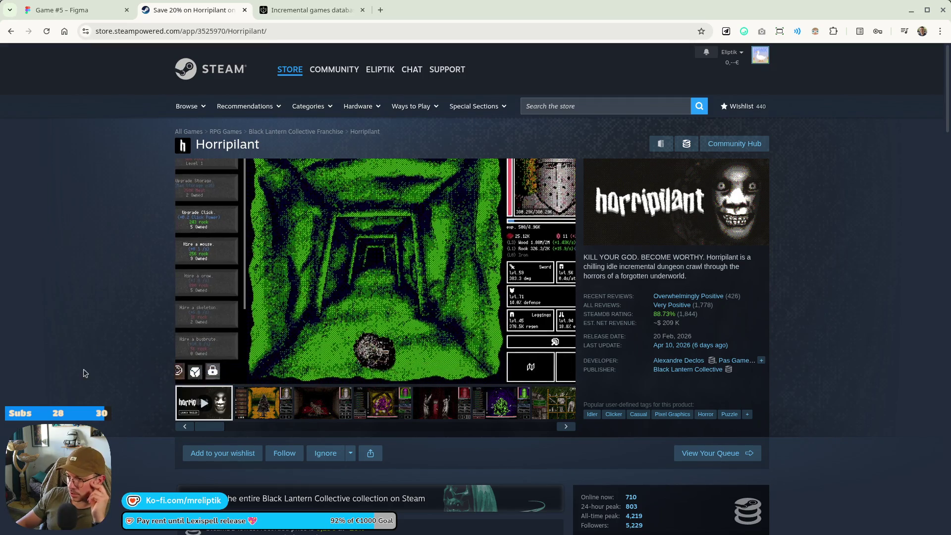
Open the Steam store front page in a new tab and switch to it.
scroll(216, 364, down, 2)
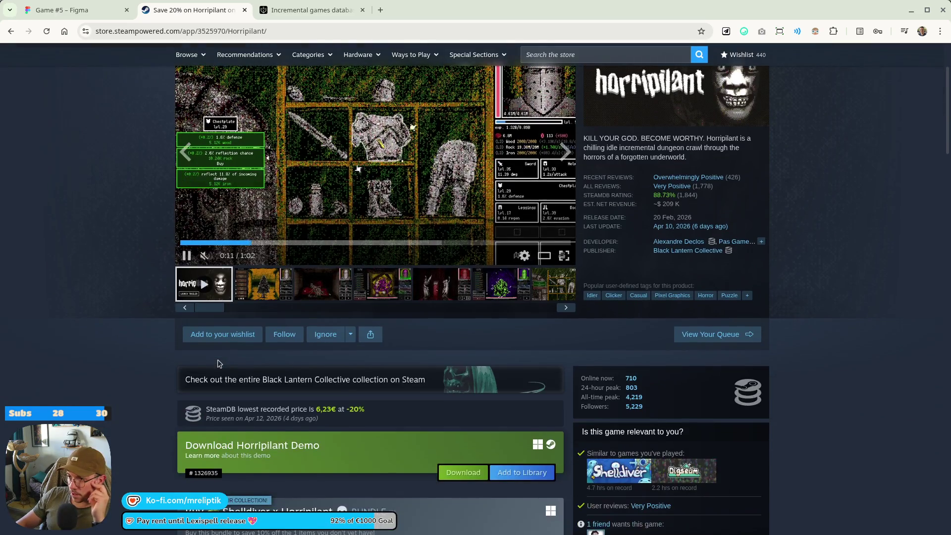
scroll(218, 369, up, 2)
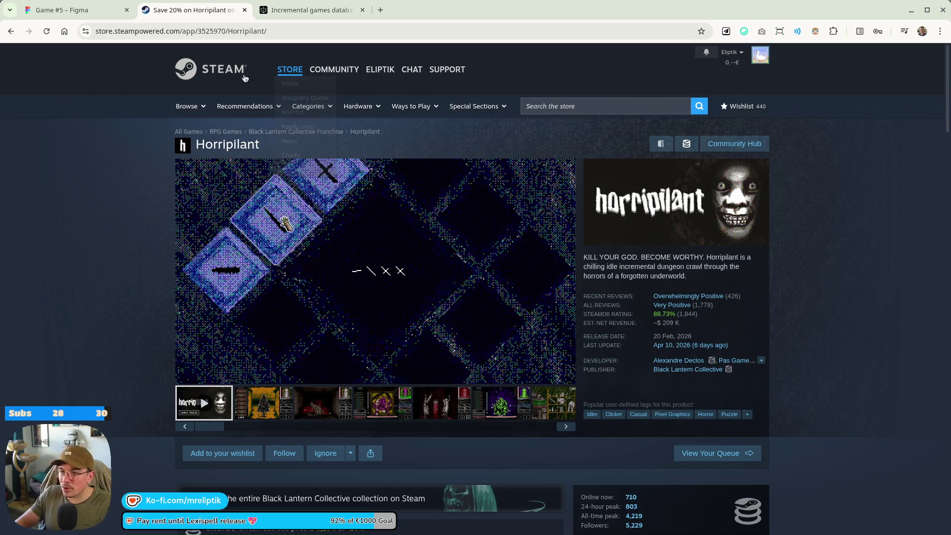
middle_click(193, 73)
click(311, 13)
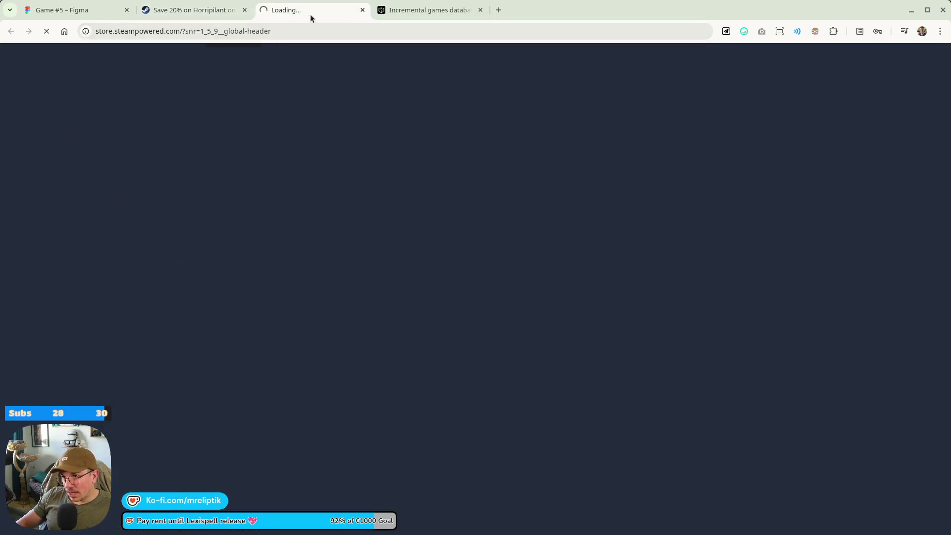
Search the store for 'project pitt' and open the Project P.I.T.T. page.
click(566, 108)
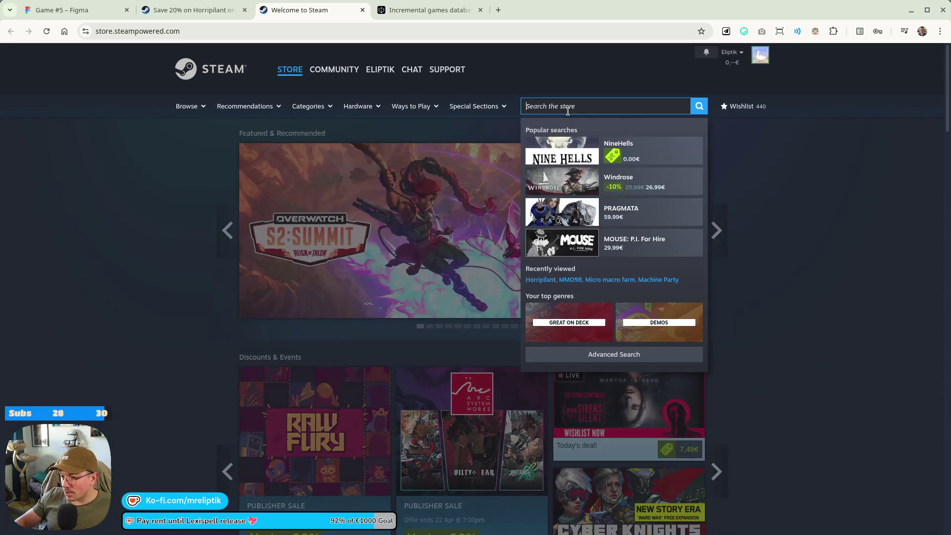
text(project pitt)
key(Return)
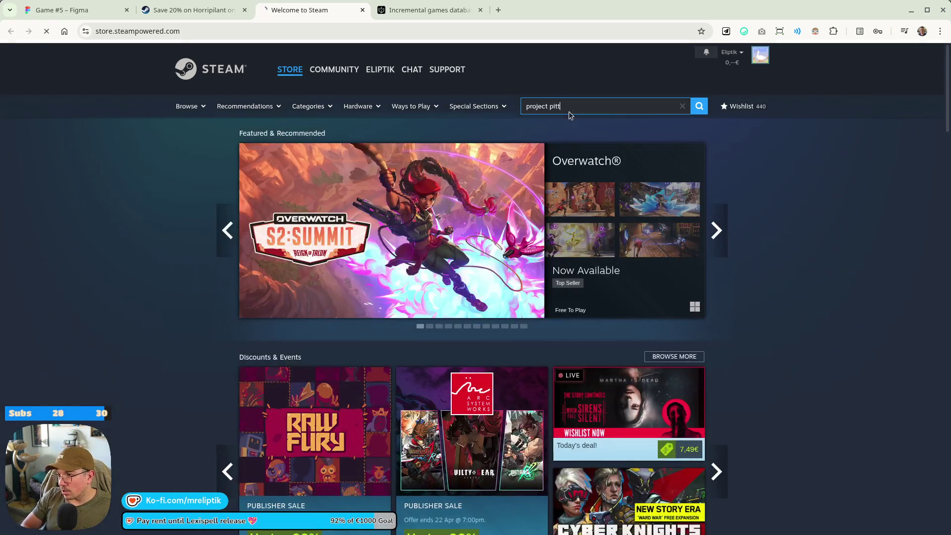
click(302, 234)
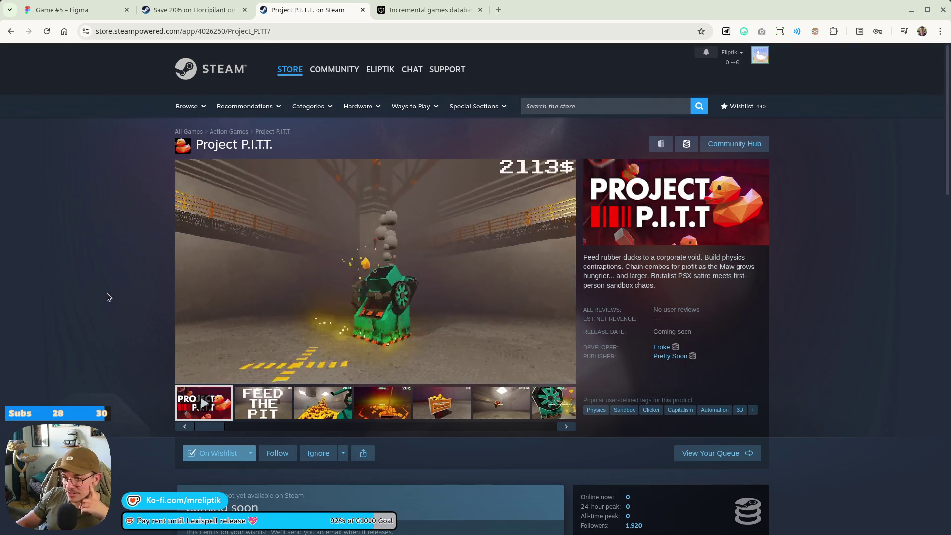
Look over the Project P.I.T.T. page, highlighting its 1,920 followers figure.
mouse_move(395, 193)
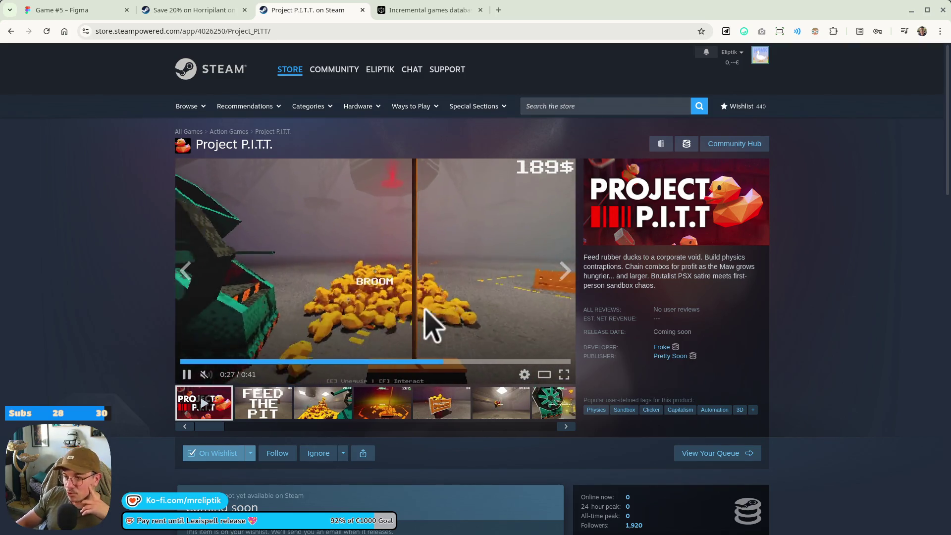
scroll(634, 342, down, 5)
double_click(634, 228)
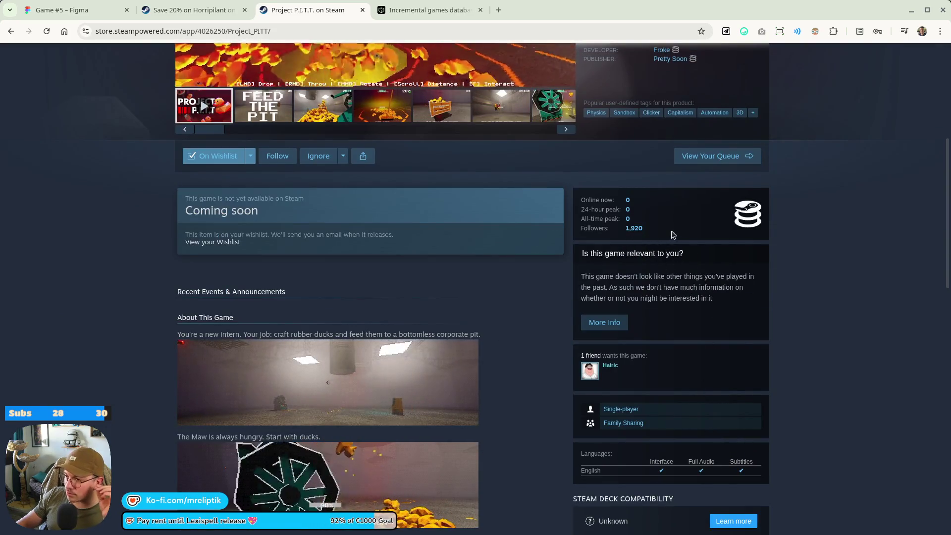
scroll(693, 347, up, 4)
scroll(692, 347, down, 3)
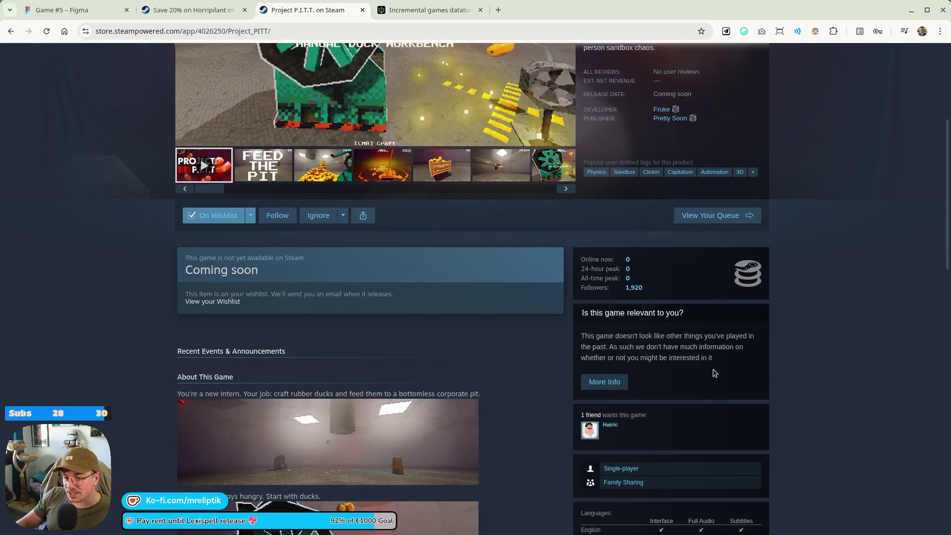
scroll(707, 382, down, 15)
scroll(144, 394, up, 20)
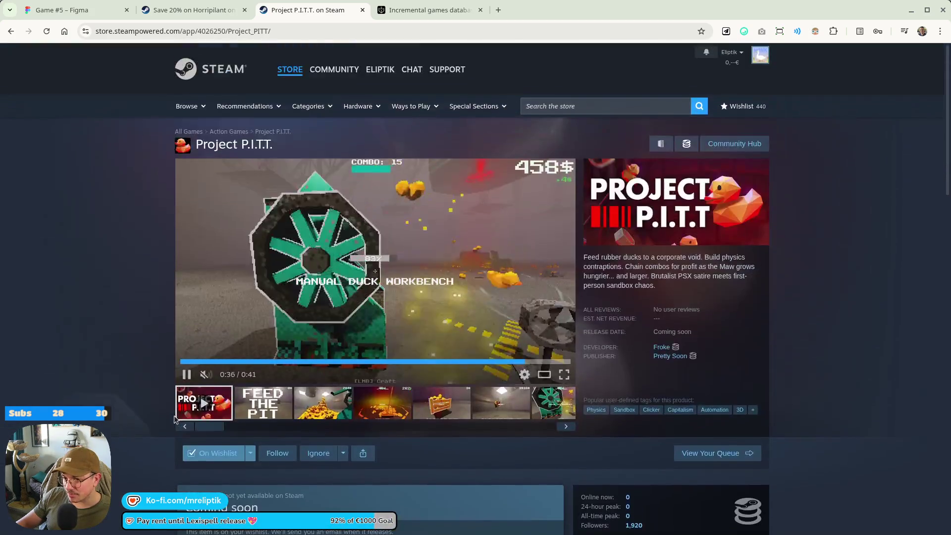
scroll(169, 411, down, 5)
scroll(188, 432, up, 5)
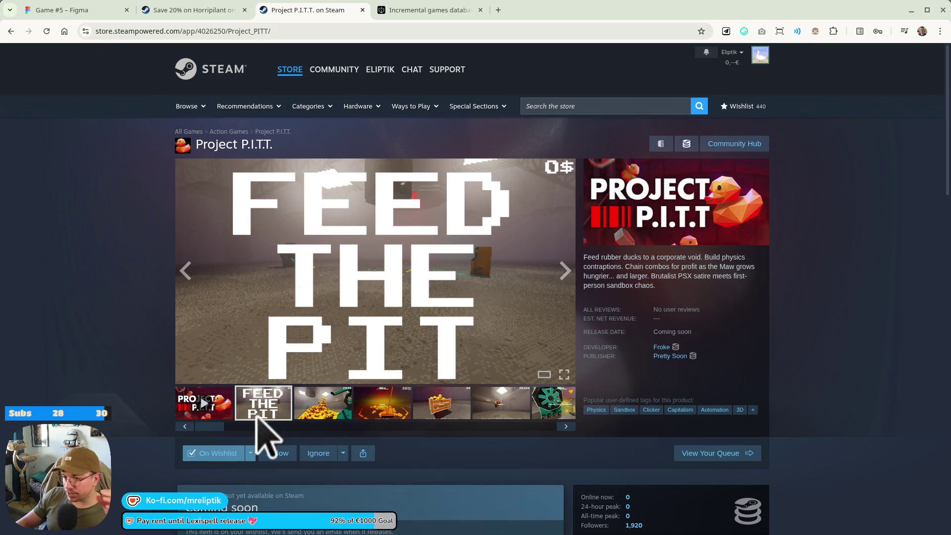
Browse the Project P.I.T.T. screenshots back to the trailer, then close the tab.
click(368, 415)
click(321, 419)
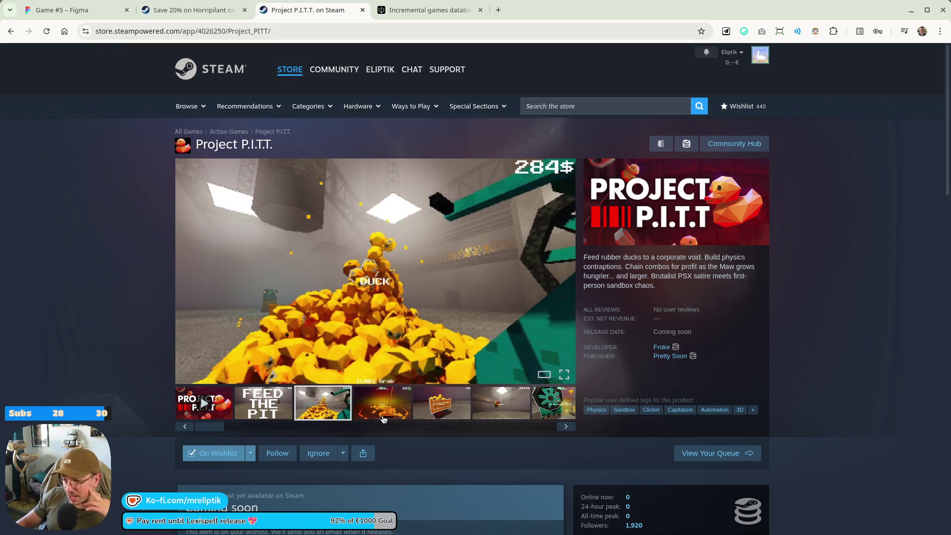
click(382, 417)
click(421, 414)
click(523, 420)
click(553, 404)
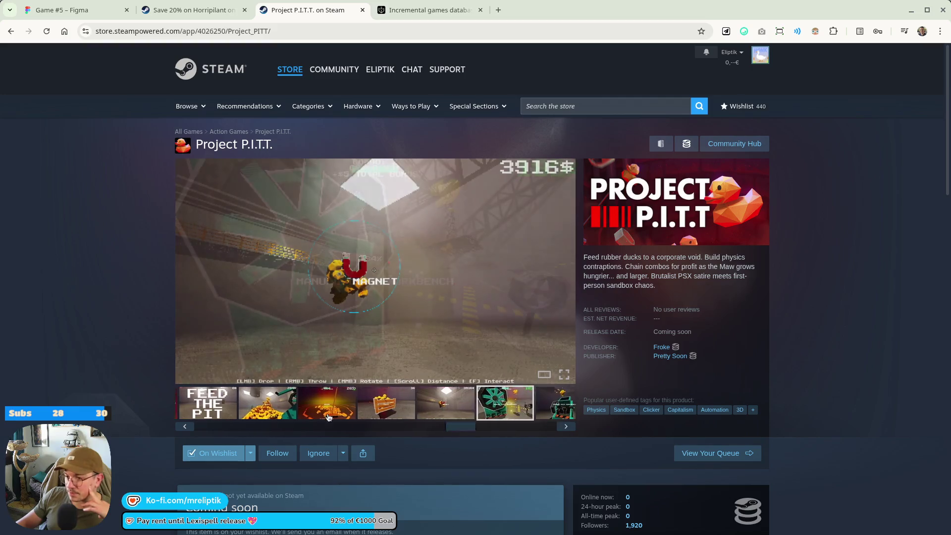
click(211, 427)
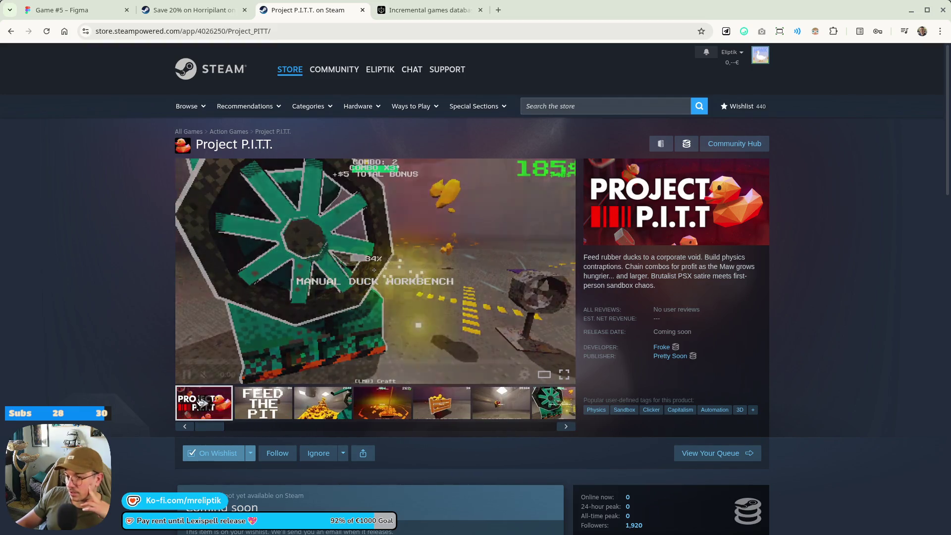
click(198, 403)
key(ctrl+w)
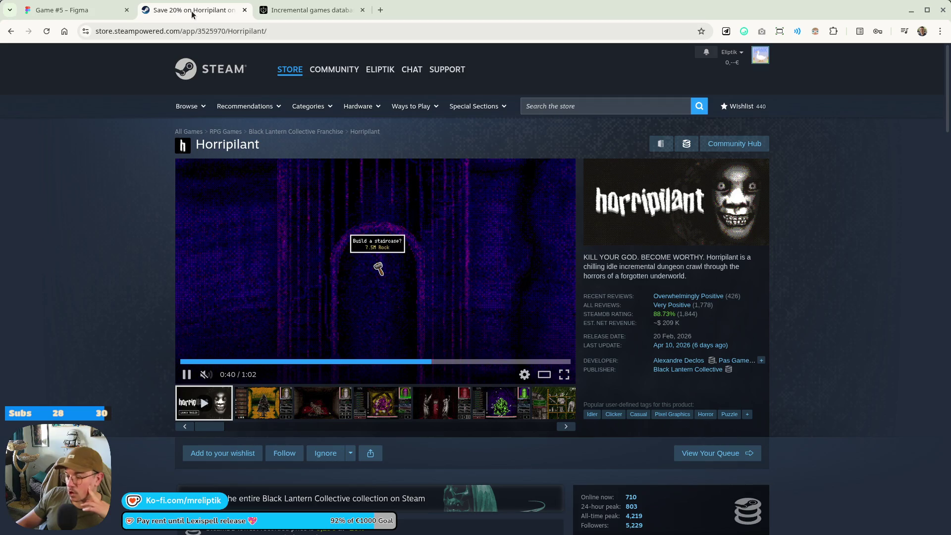
Close the Horripilant tab and play Berry Bury Berry's trailer in the large viewer.
key(ctrl+w)
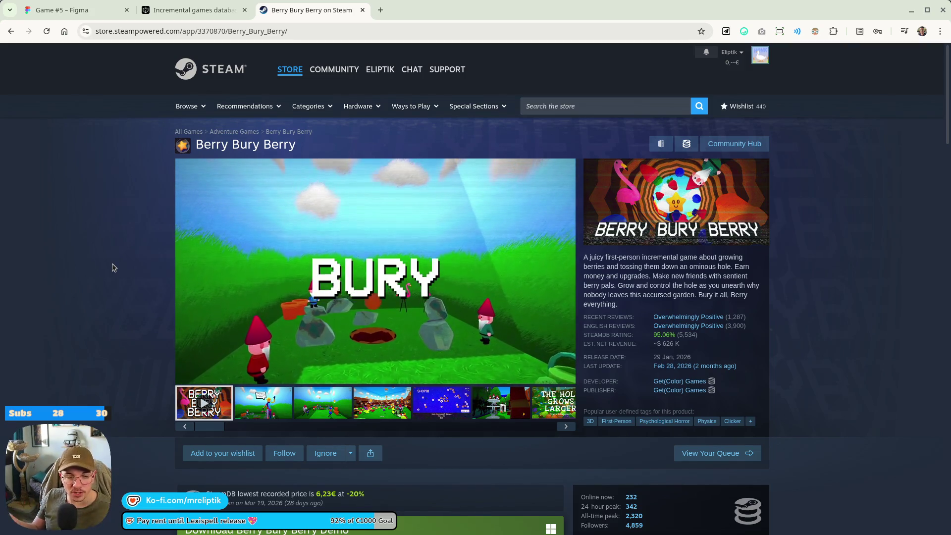
click(537, 377)
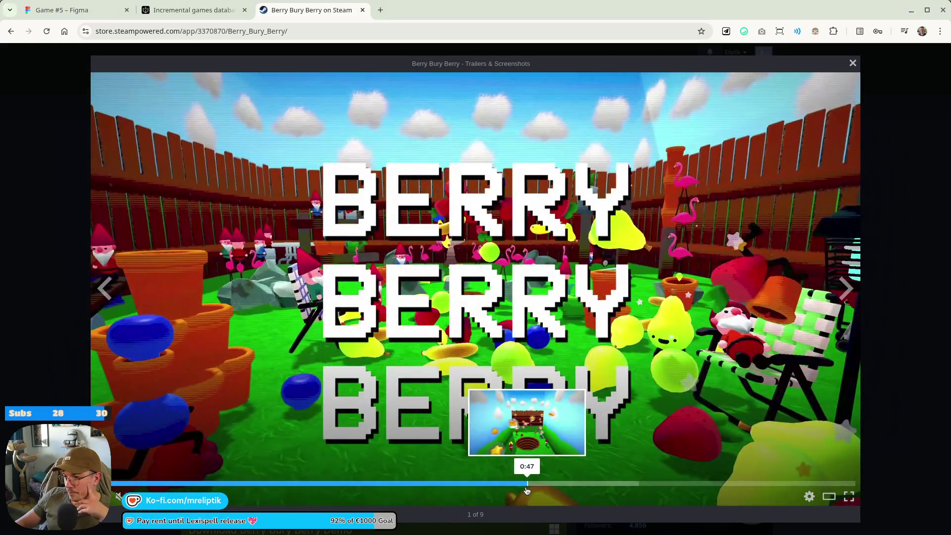
Skip Berry Bury Berry's trailer to the garden-hole scene, close the viewer, and return to Game #5.
click(527, 483)
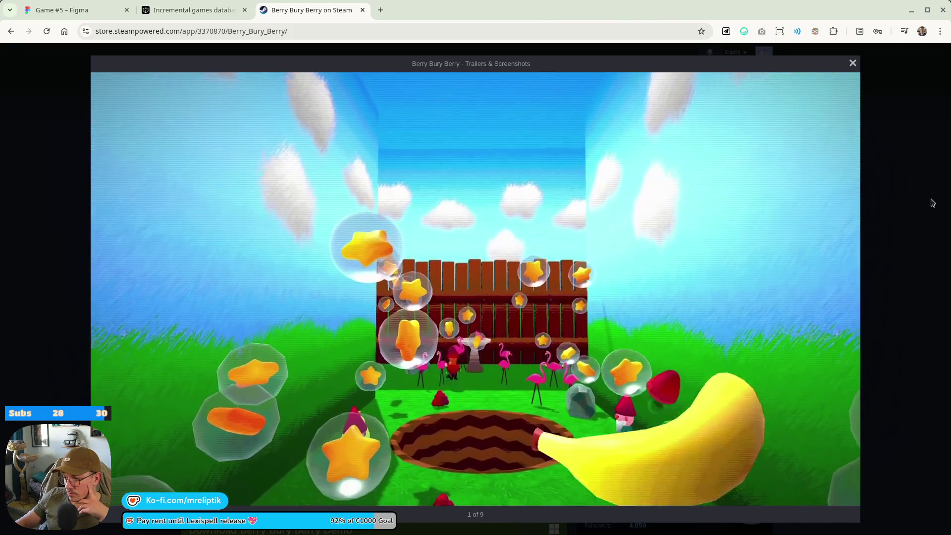
click(933, 202)
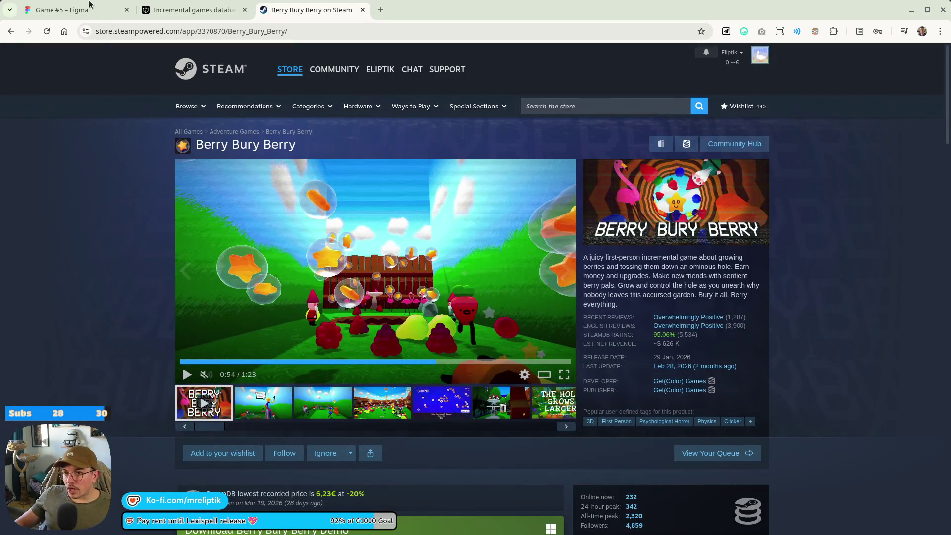
click(75, 10)
scroll(376, 212, down, 8)
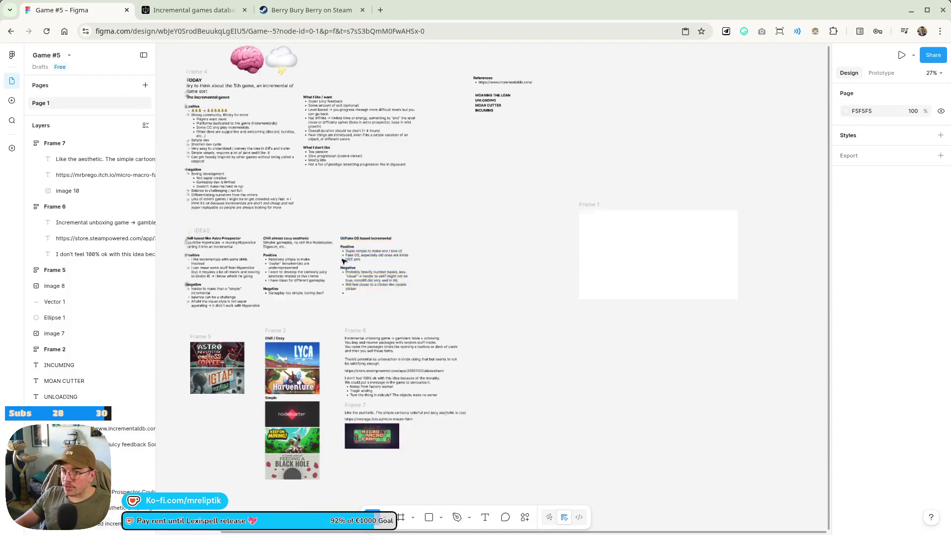
Duplicate the 'What I like / want' text block to its right.
click(144, 55)
scroll(305, 262, up, 5)
scroll(304, 262, up, 5)
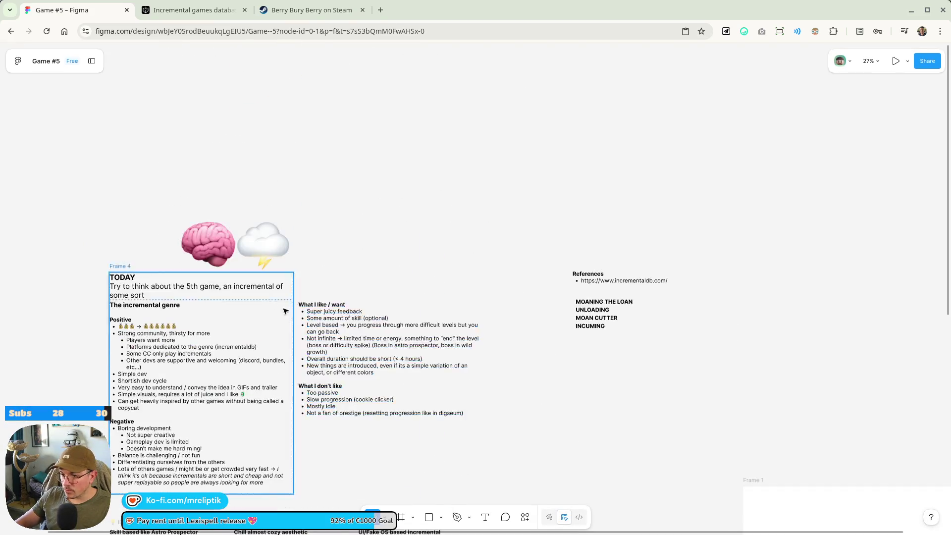
click(257, 256)
drag(258, 256, 438, 338)
Delete the copy's list items, leaving its heading and one empty bullet.
double_click(438, 338)
key(Escape)
scroll(540, 400, down, 2)
key(Escape)
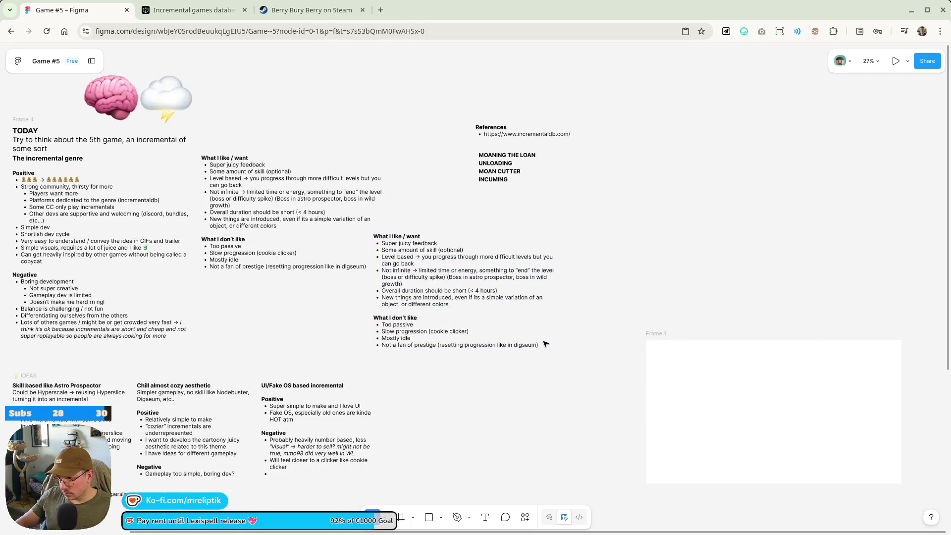
double_click(537, 349)
key(ctrl+c)
mouse_move(540, 342)
mouse_down()
mouse_move(382, 272)
mouse_move(368, 242)
mouse_up()
key(BackSpace)
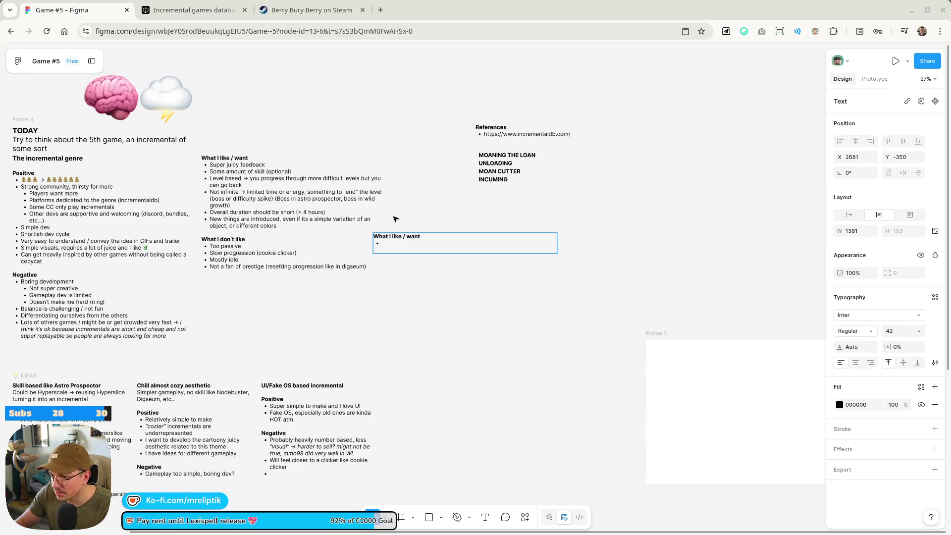
Delete the emptied copy and paste a heading and blank bullet at the original list's end.
drag(399, 238, 235, 293)
key(Delete)
click(235, 265)
key(Return)
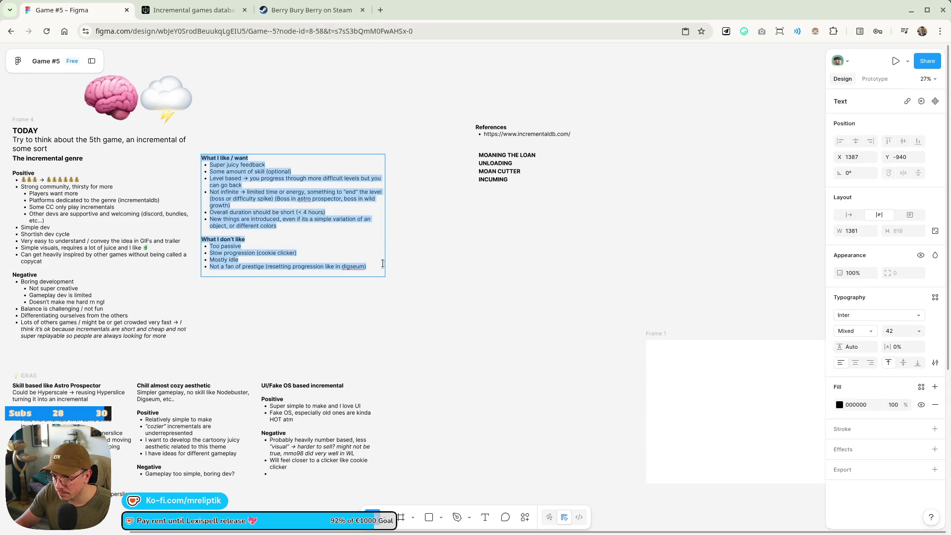
key(Right)
key(Return)
key(ctrl+v)
Rename the heading 'What I'm afraid of' and add bullet 'Trying to reinvent the wheel / making something too pretnet'.
scroll(222, 287, up, 5)
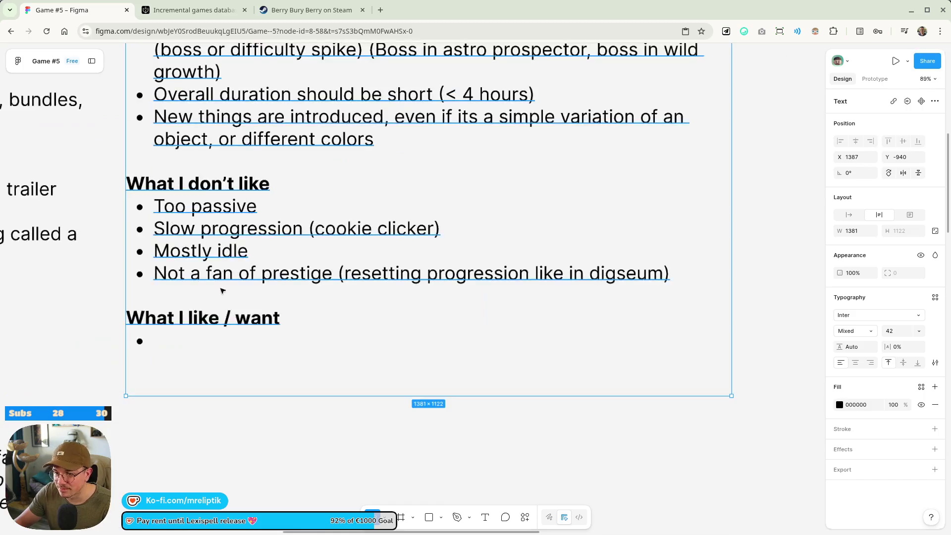
double_click(212, 321)
double_click(282, 319)
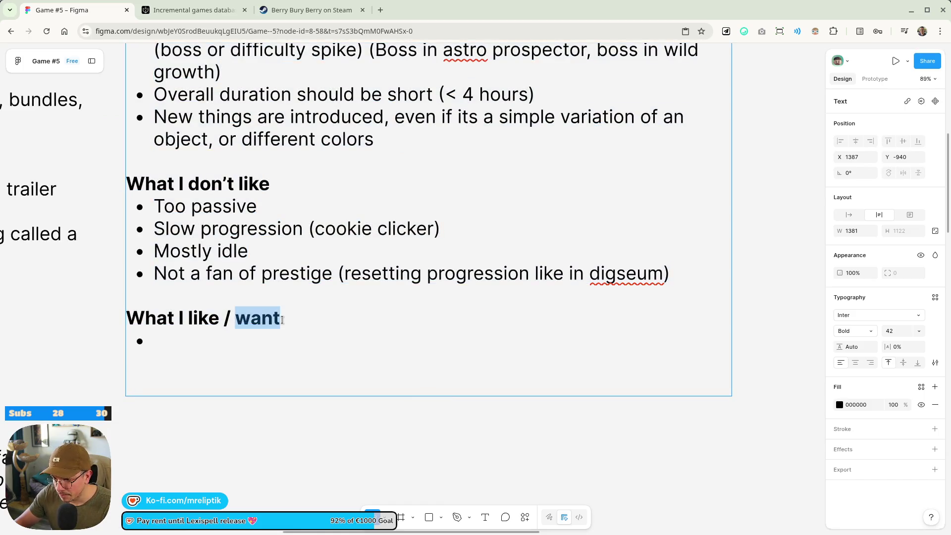
mouse_move(257, 319)
mouse_down()
mouse_move(127, 319)
mouse_move(313, 311)
mouse_up()
click(134, 321)
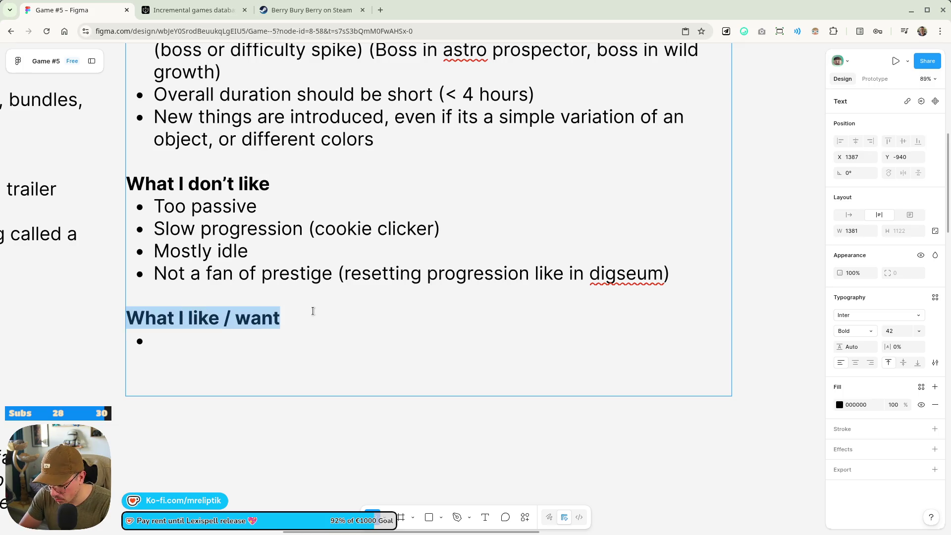
text(What I'm afraid )
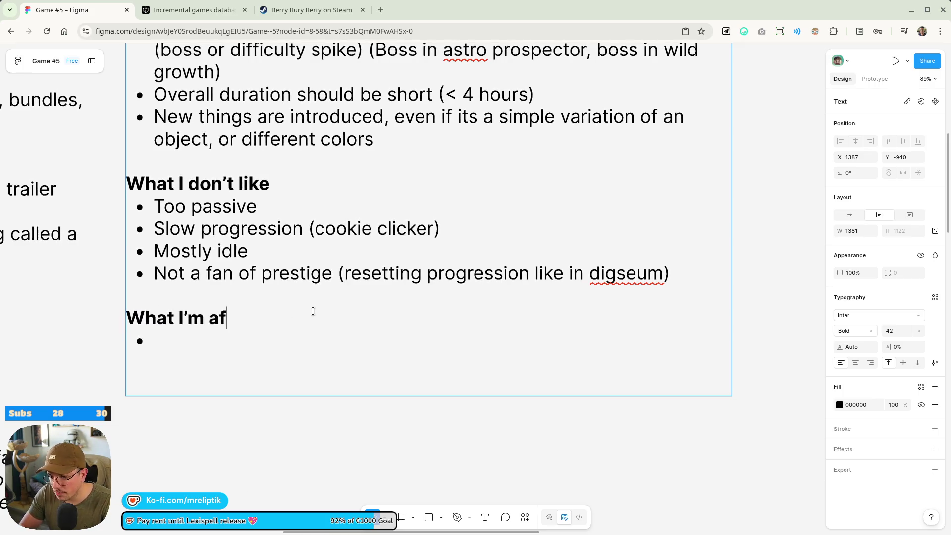
text(of)
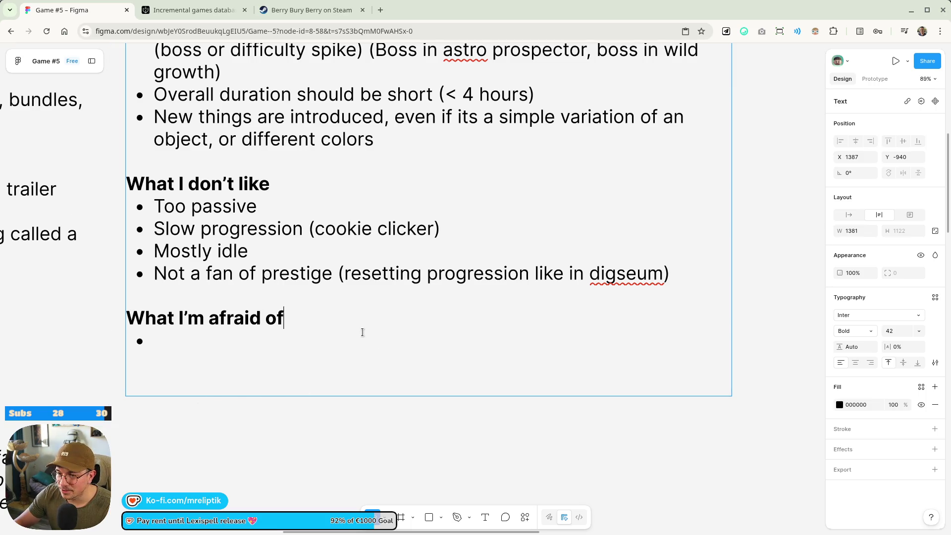
click(186, 340)
text(Trying to )
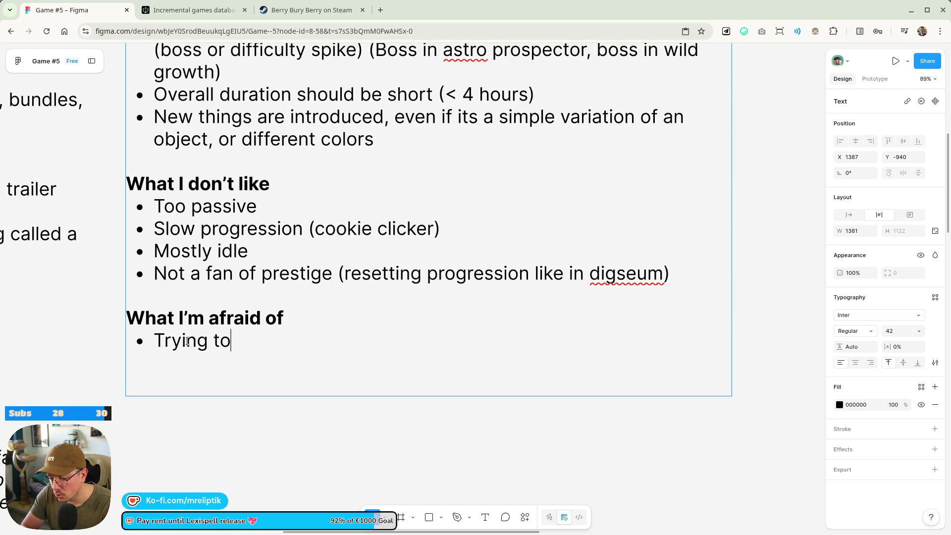
text(rein)
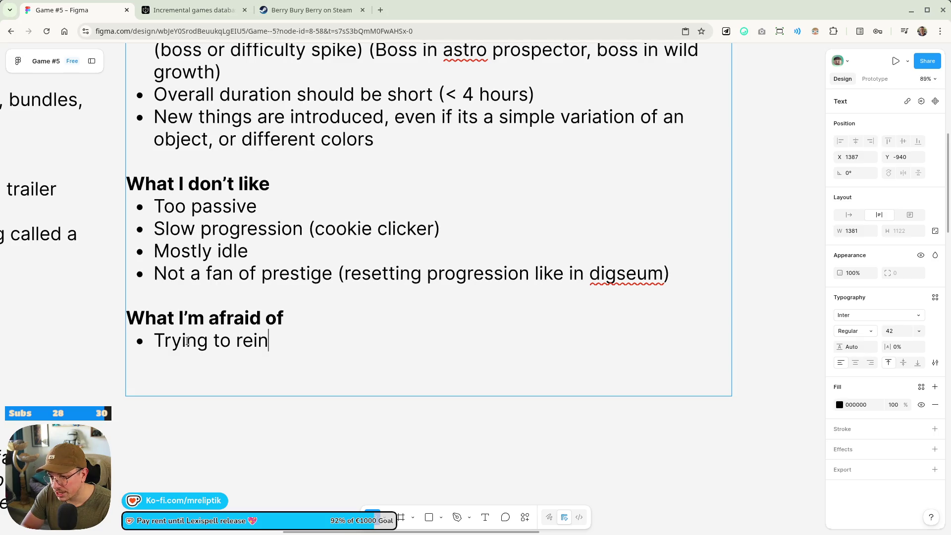
text(vent the wheel / )
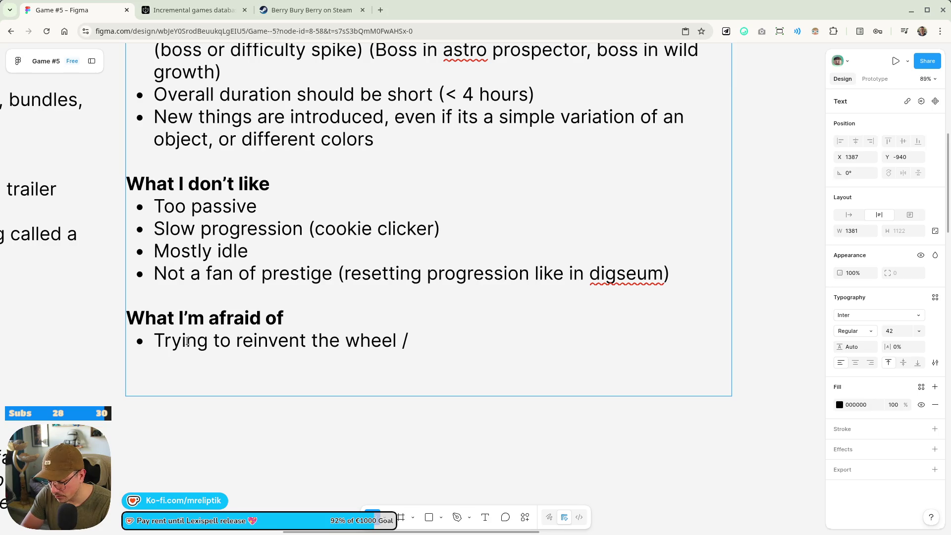
text(making so)
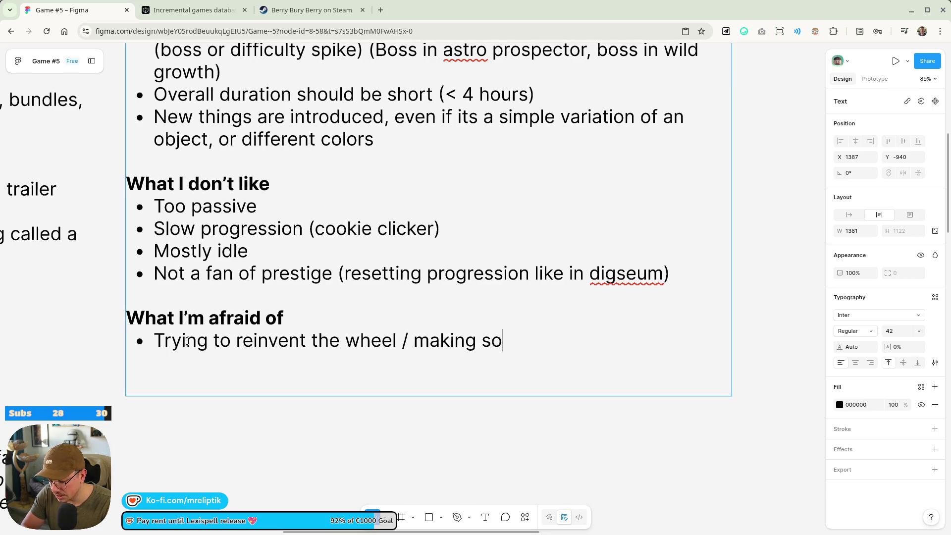
text(mething too pretnet)
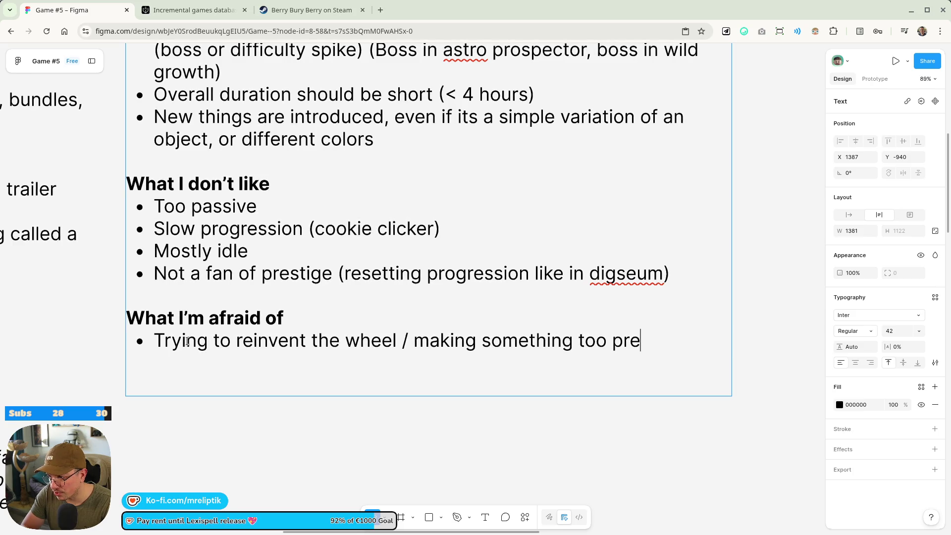
Extend the first fear bullet with the note that I've never made an incremental.
key(BackSpace)
key(BackSpace)
key(BackSpace)
key(BackSpace)
text(ntious.)
key(BackSpace)
key(BackSpace)
text(-> I've )
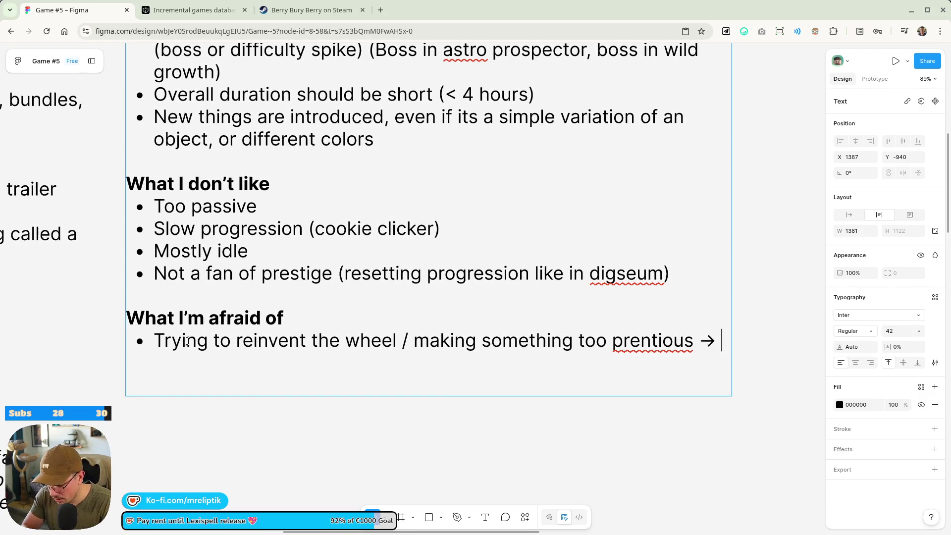
text(never done in)
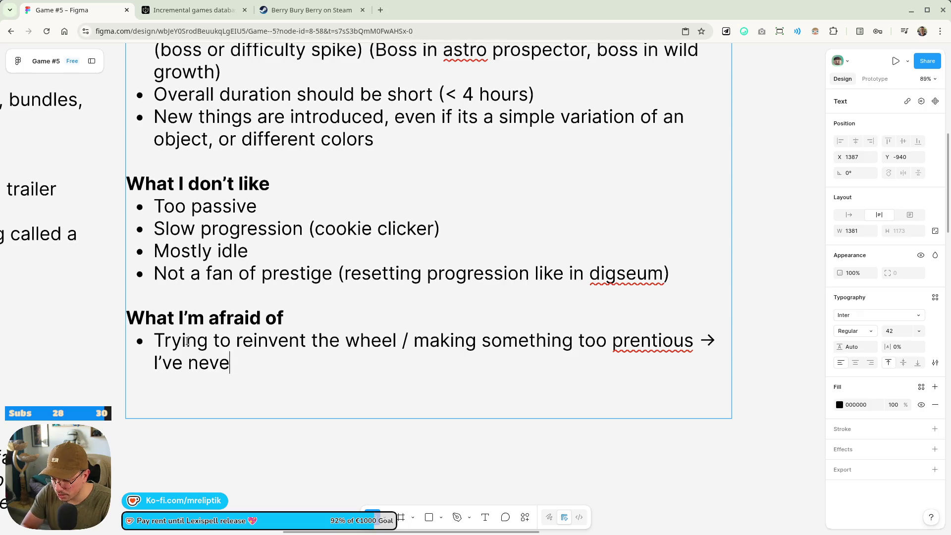
key(BackSpace)
key(BackSpace)
text(an incre)
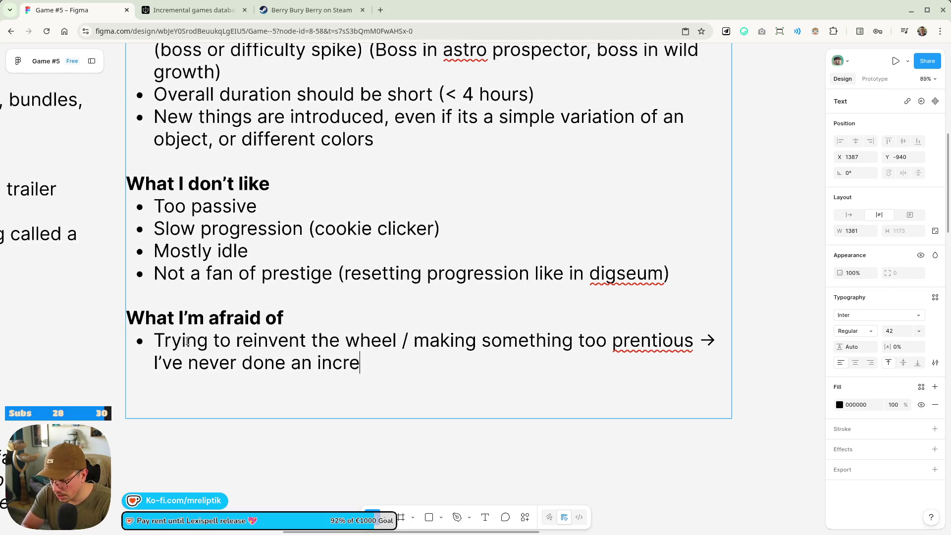
text(mental, maybe)
Finish it with 'could start with something simple that doesn't try to improve on the genre'.
key(BackSpace)
key(BackSpace)
key(BackSpace)
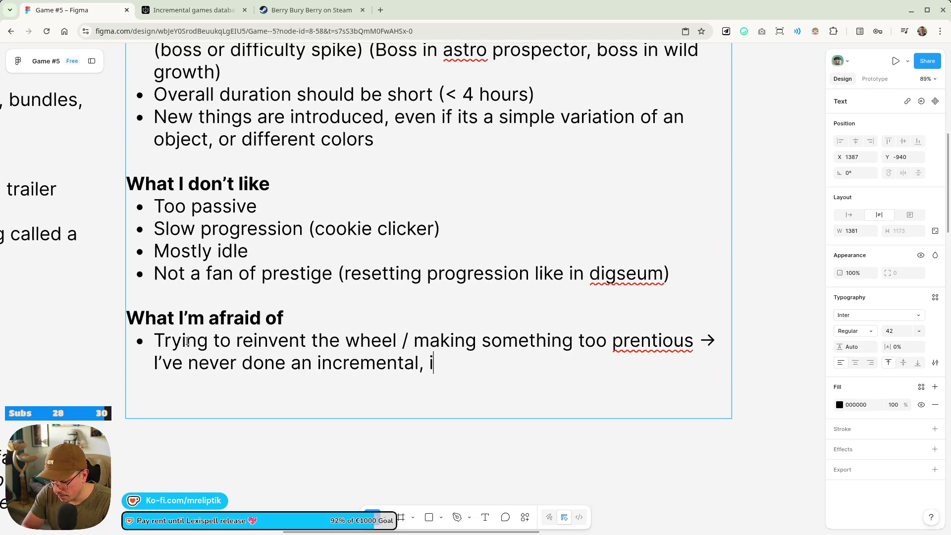
text(don't have to)
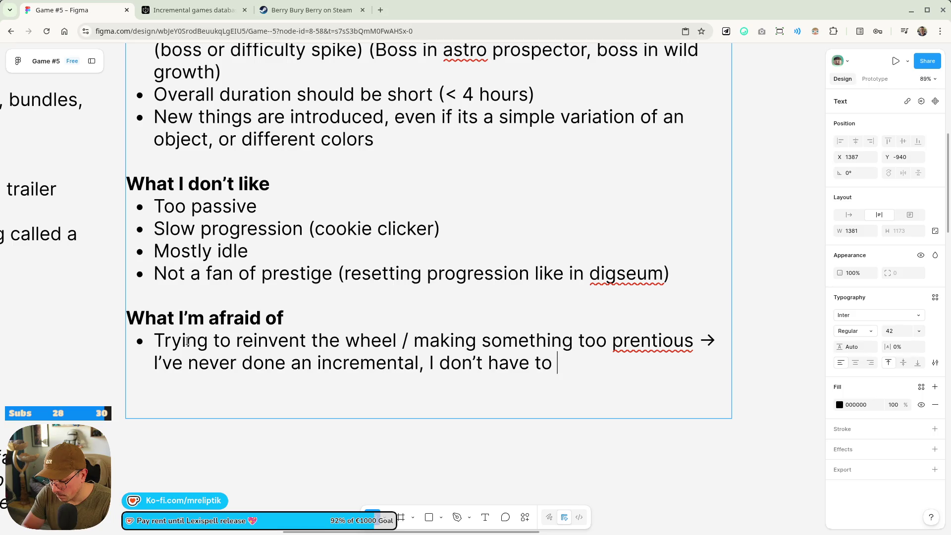
text(ke)
key(BackSpace)
key(BackSpace)
key(BackSpace)
text(cioyu)
key(BackSpace)
key(BackSpace)
key(BackSpace)
key(BackSpace)
text(ould start with so)
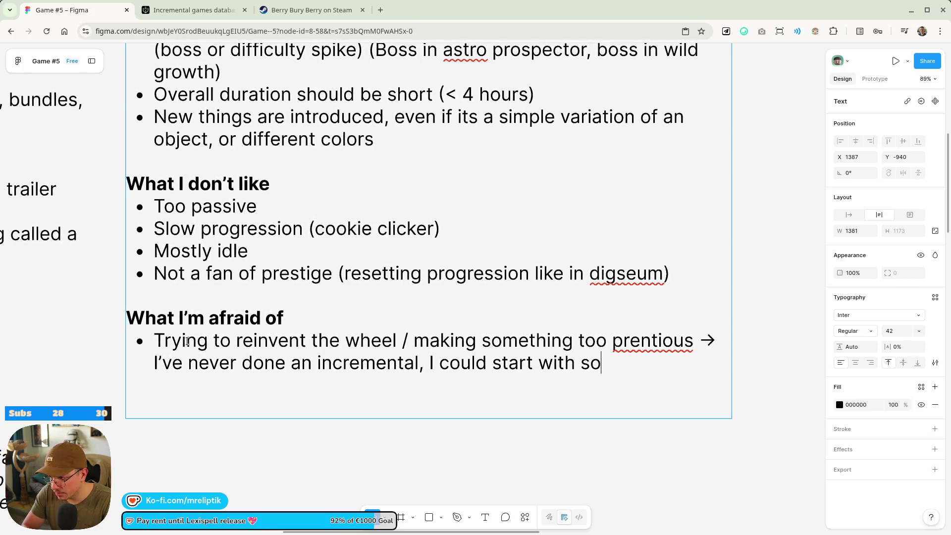
text(mething simple that doesn't try to improve)
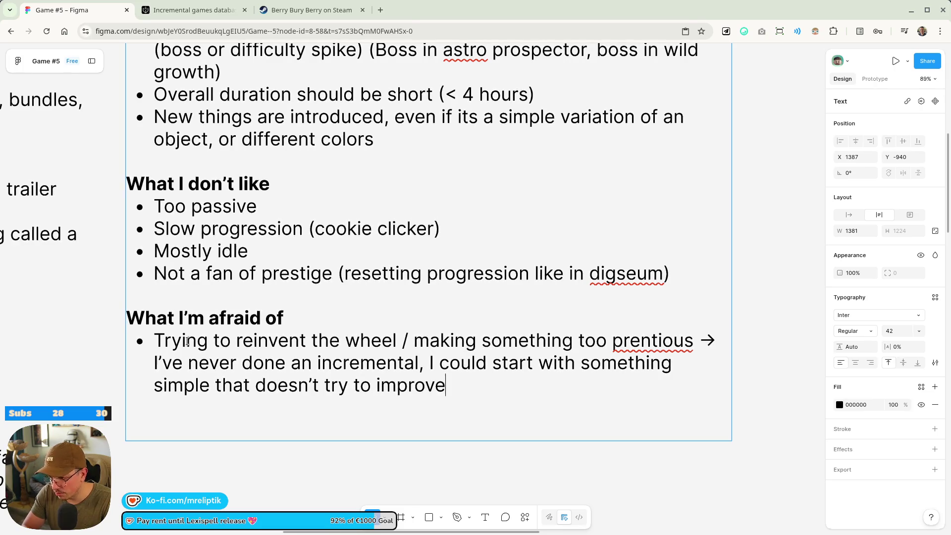
text( on the genre)
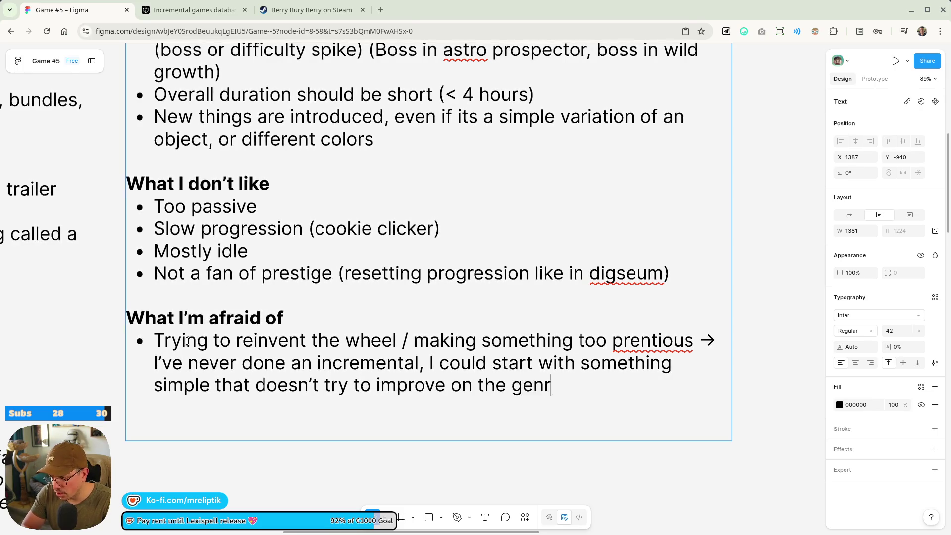
right_click(653, 341)
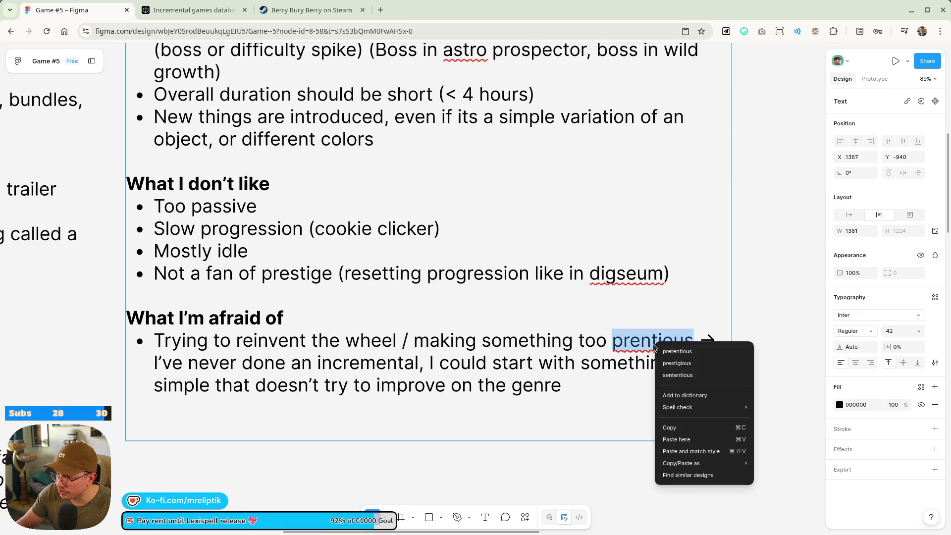
Correct the spelling to 'pretentious', capitalise 'Digseum', and start a new bullet below.
click(682, 352)
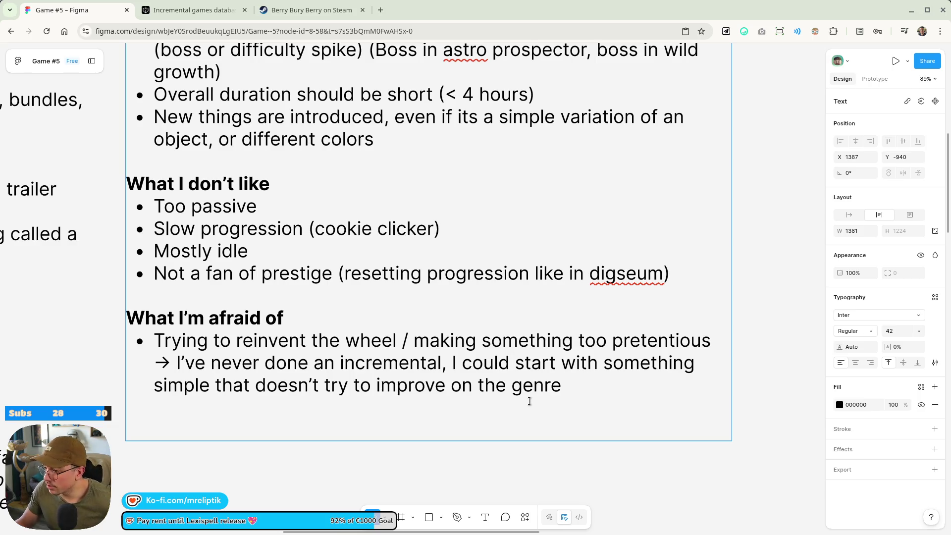
click(600, 273)
key(BackSpace)
text(D)
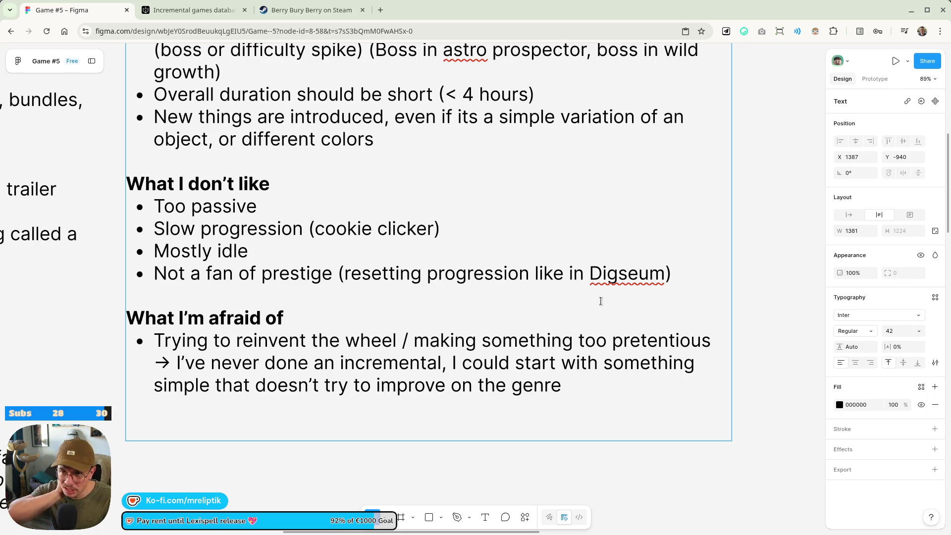
click(594, 402)
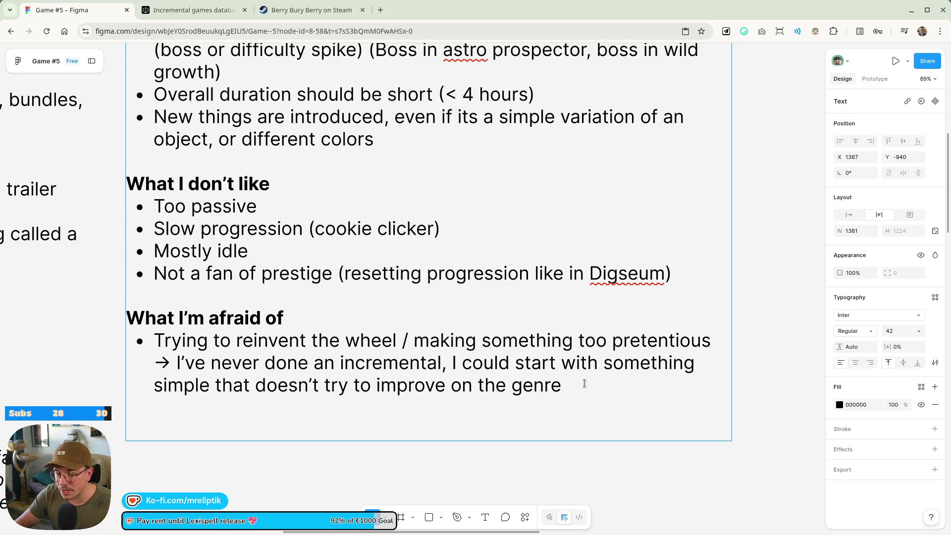
key(Return)
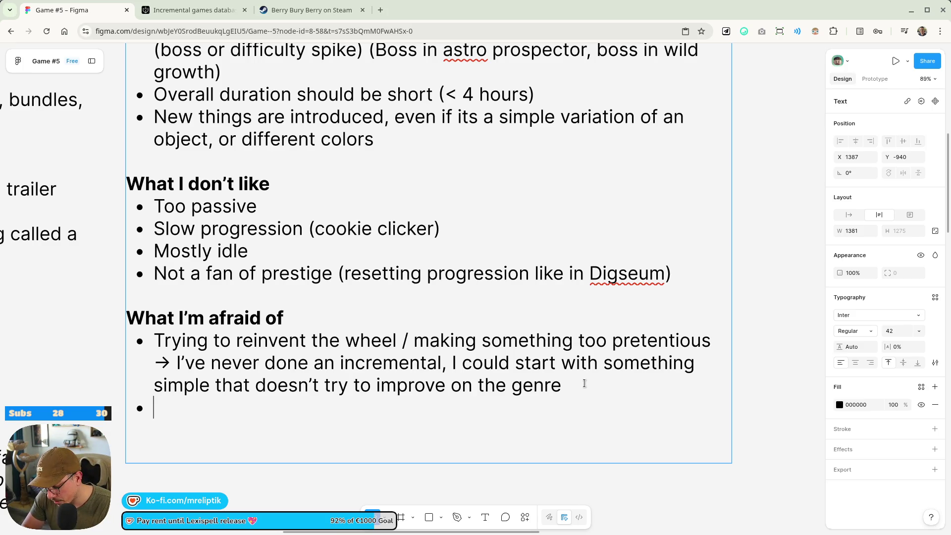
Add the second fear bullet 'Get caught in juice / polish'.
text(Ge)
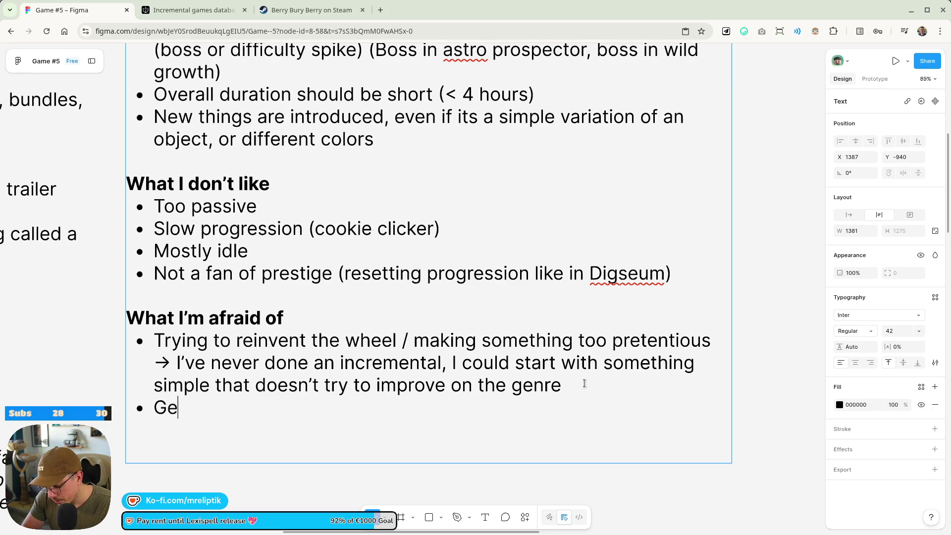
text(t caught in juice / polius)
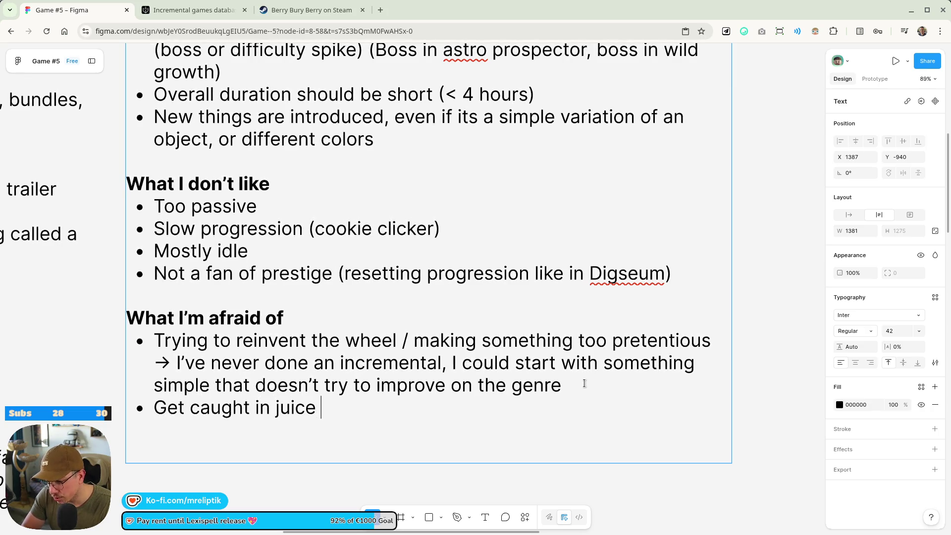
key(BackSpace)
key(BackSpace)
key(BackSpace)
text(sh)
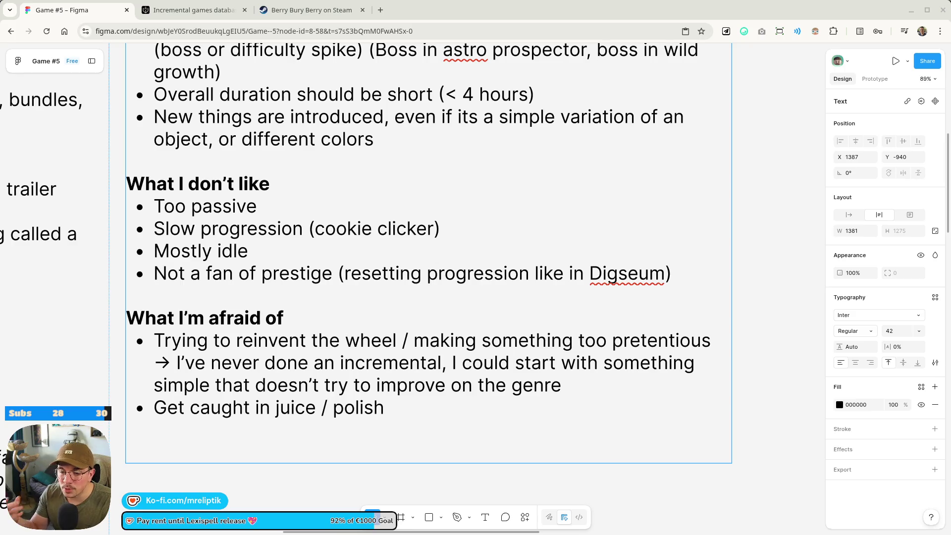
click(434, 418)
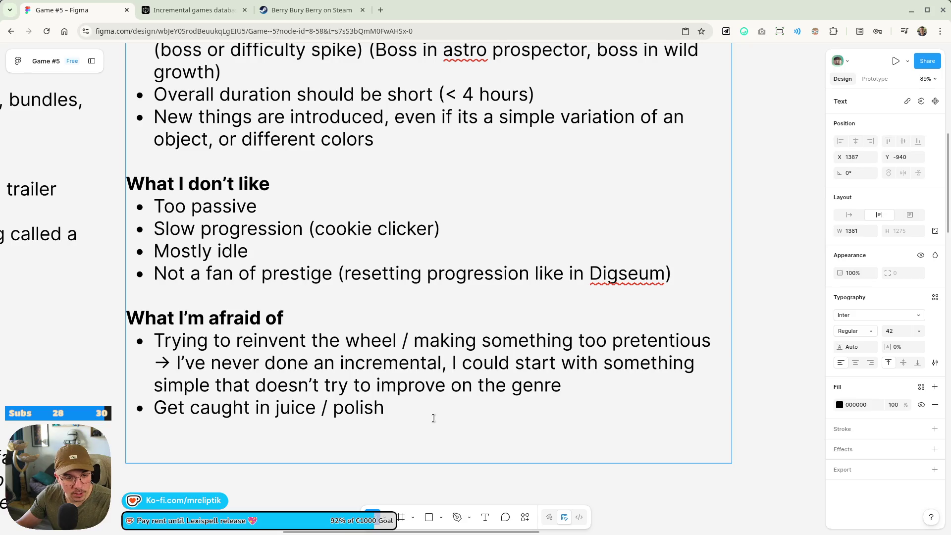
scroll(321, 338, down, 5)
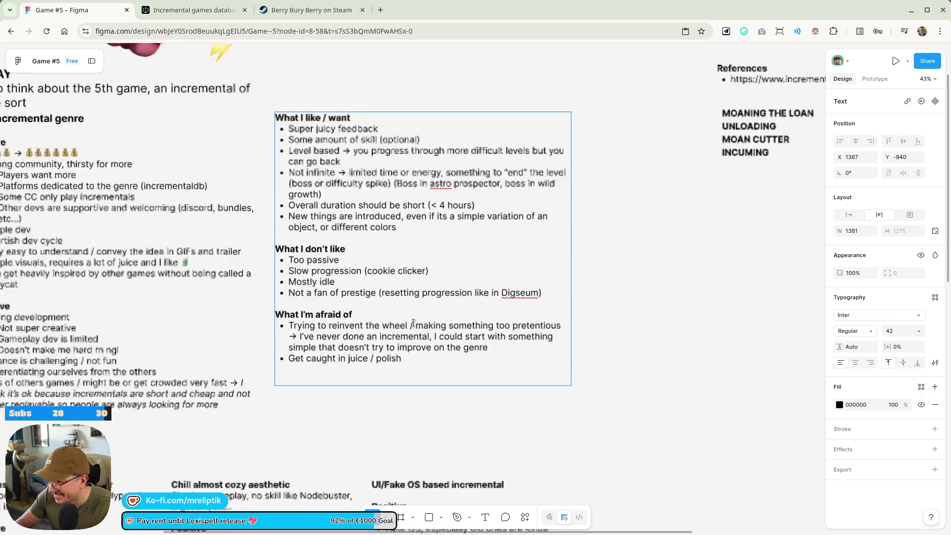
Glance at incrementaldb, then return to Berry Bury Berry's store page and select 'unearth'.
scroll(219, 115, up, 5)
click(178, 9)
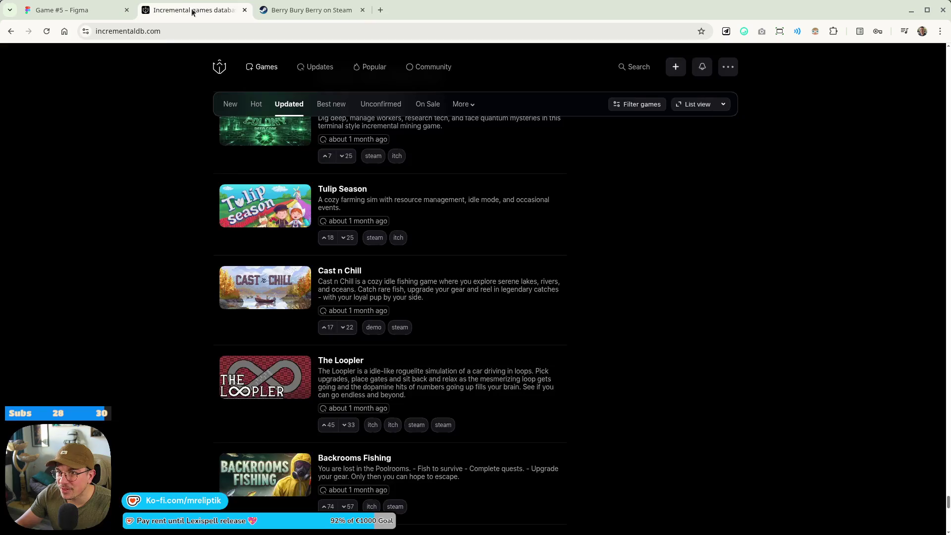
click(307, 10)
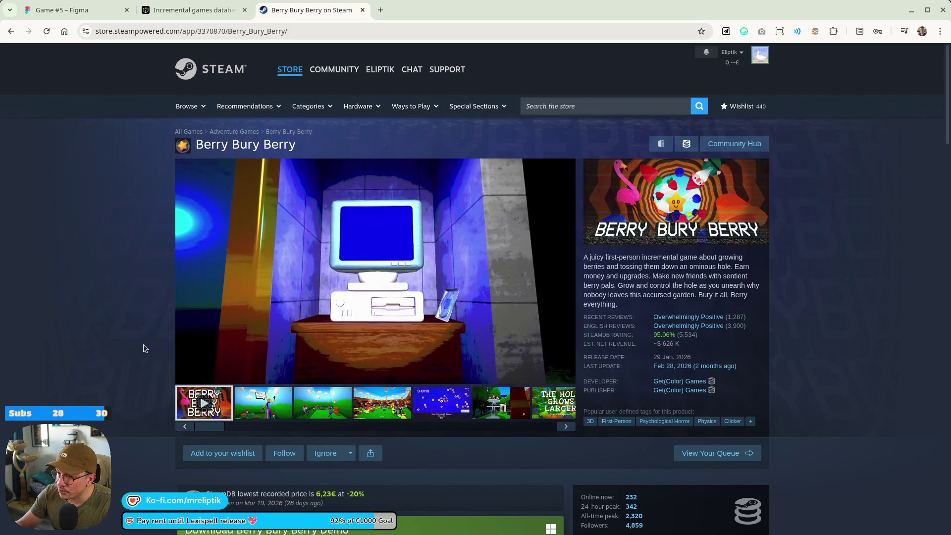
double_click(734, 285)
right_click(739, 285)
click(783, 328)
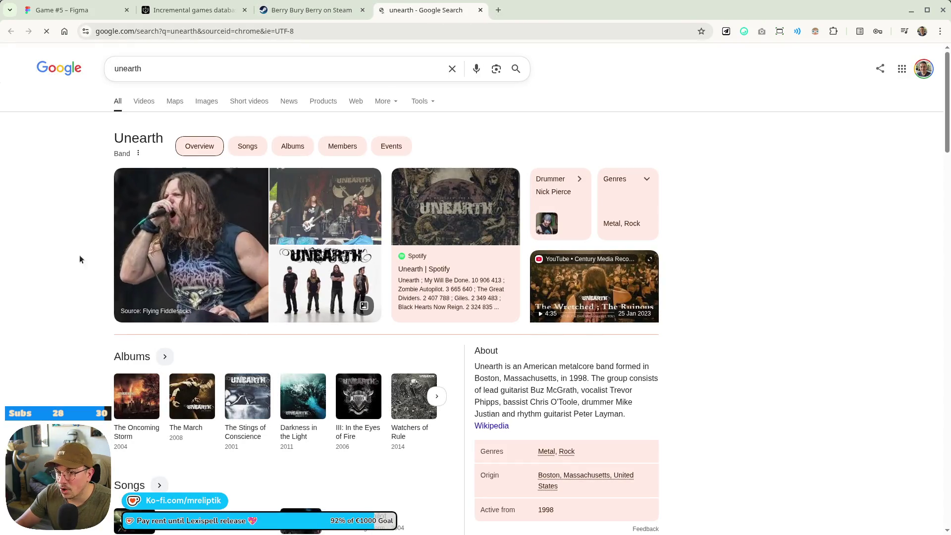
scroll(89, 252, down, 15)
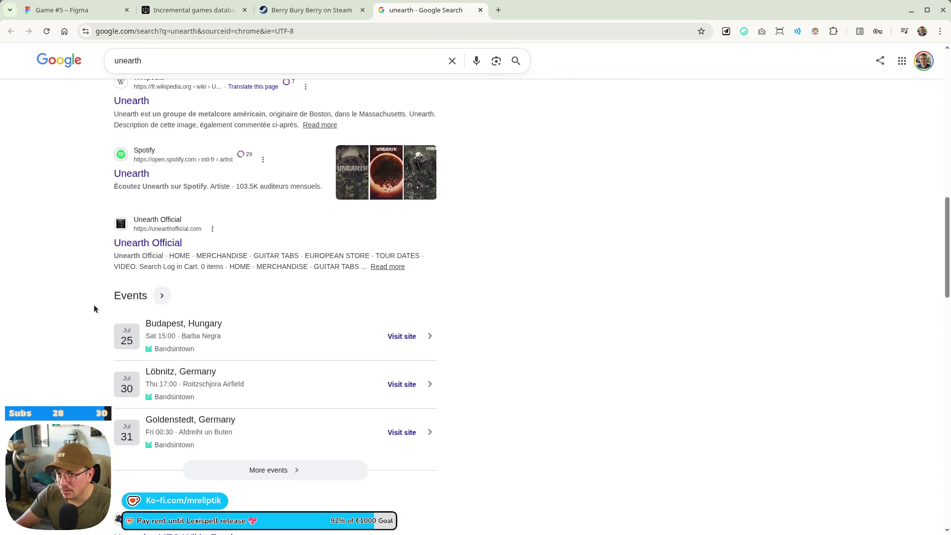
scroll(94, 309, up, 3)
scroll(188, 329, down, 8)
scroll(187, 329, up, 12)
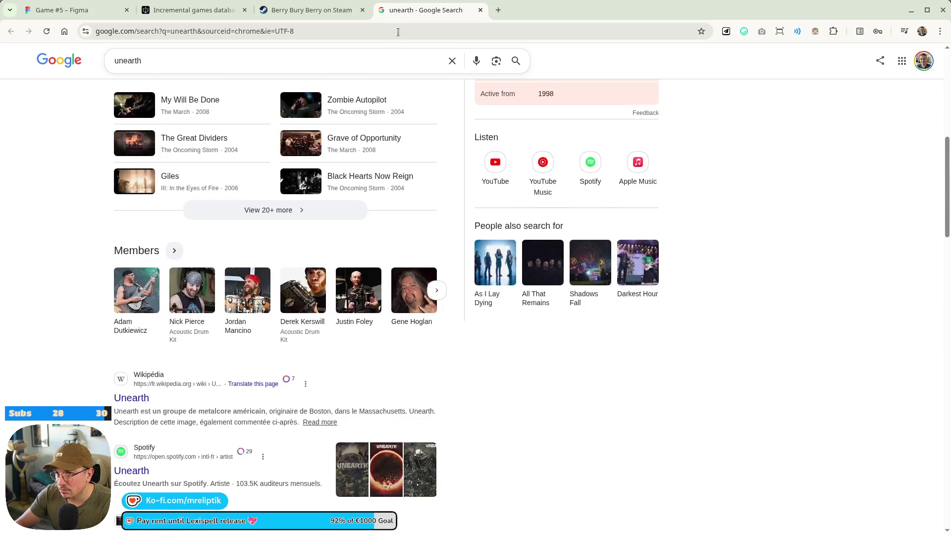
key(ctrl+w)
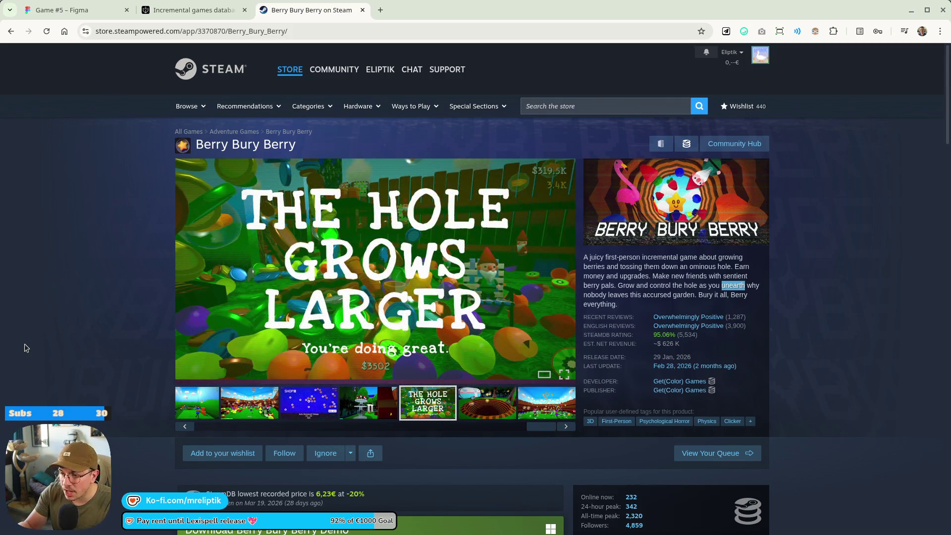
Preview the SHOP II screenshot, then jump to Berry Bury Berry's customer reviews section.
click(304, 409)
click(85, 195)
scroll(85, 195, down, 5)
scroll(675, 339, up, 5)
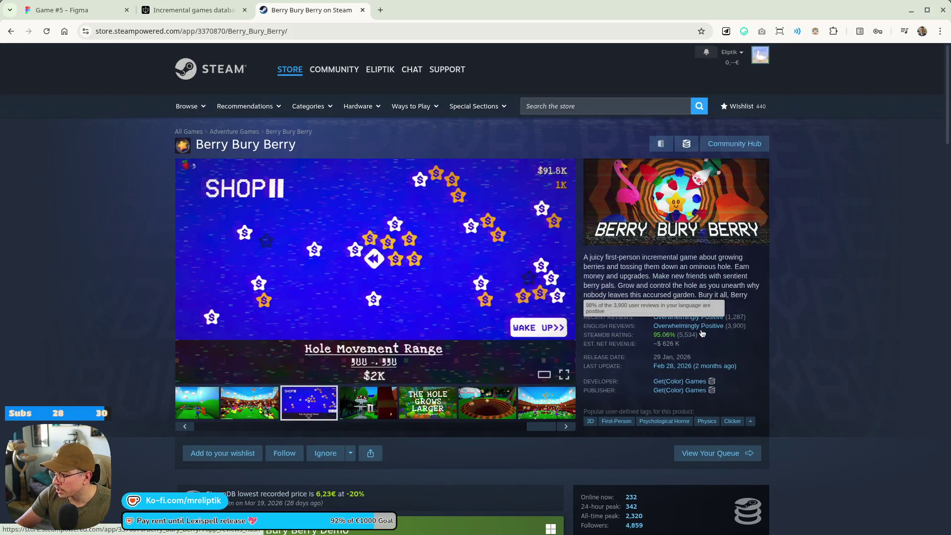
click(696, 326)
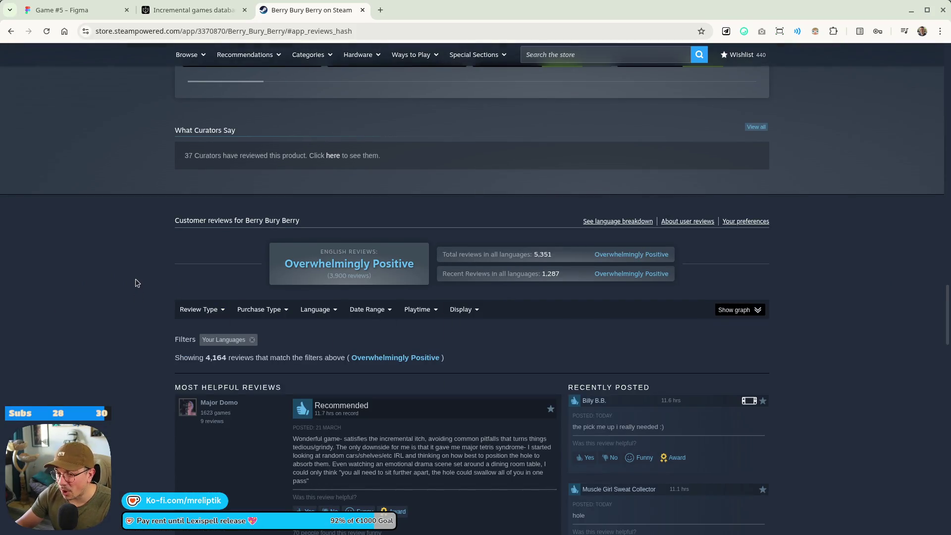
Read the most helpful reviews and open the full list of 5,534 reviews.
scroll(137, 283, down, 3)
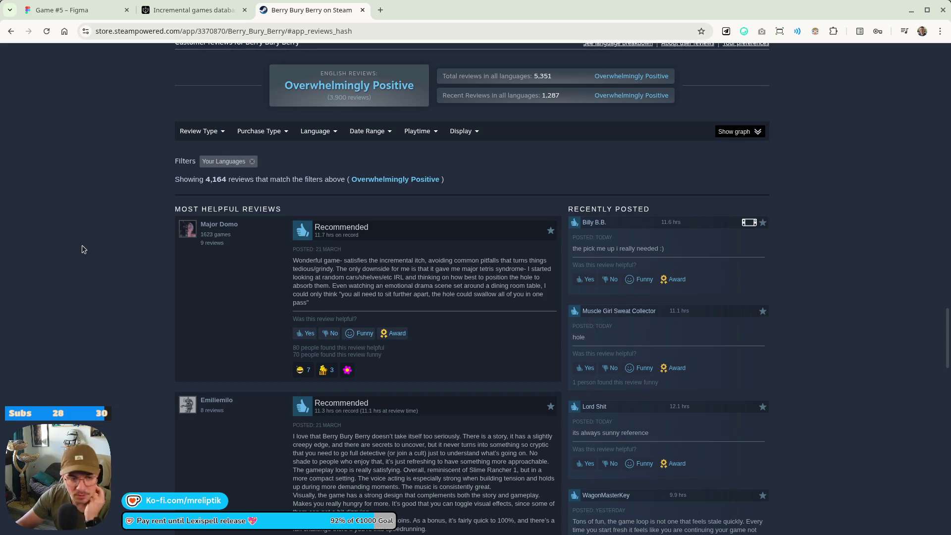
scroll(236, 288, down, 8)
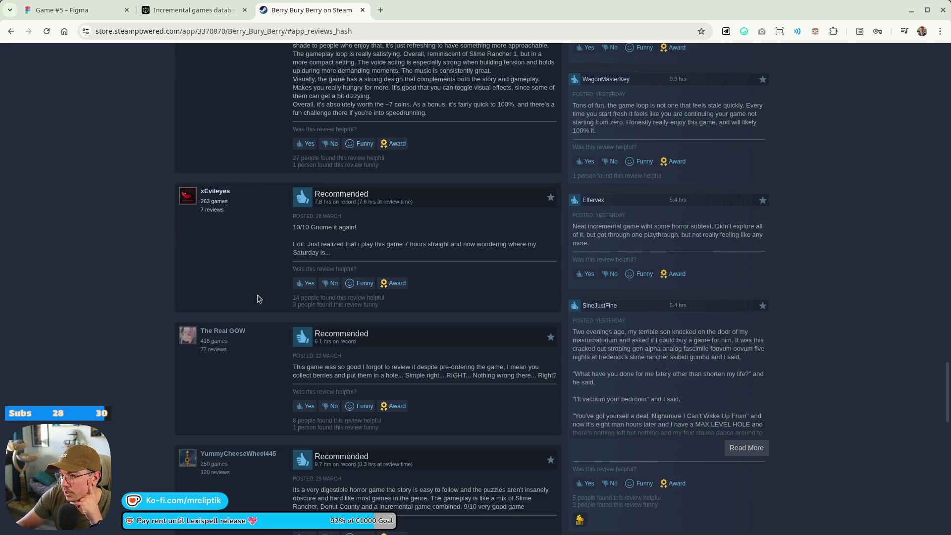
scroll(257, 298, down, 3)
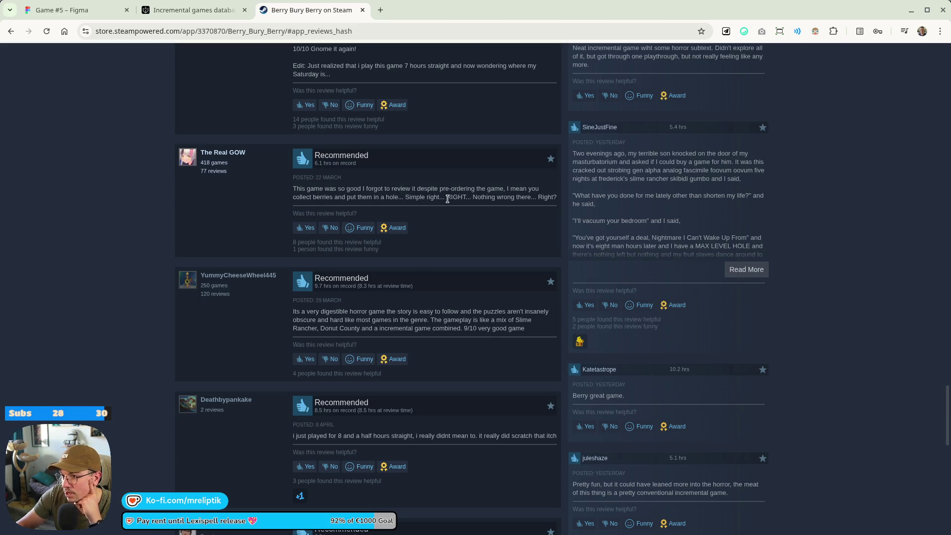
scroll(543, 197, down, 3)
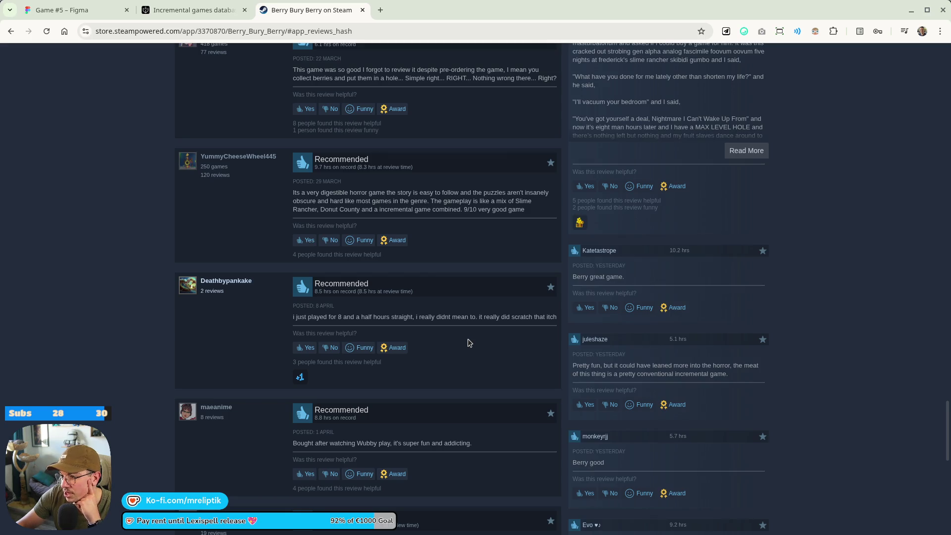
scroll(474, 342, down, 5)
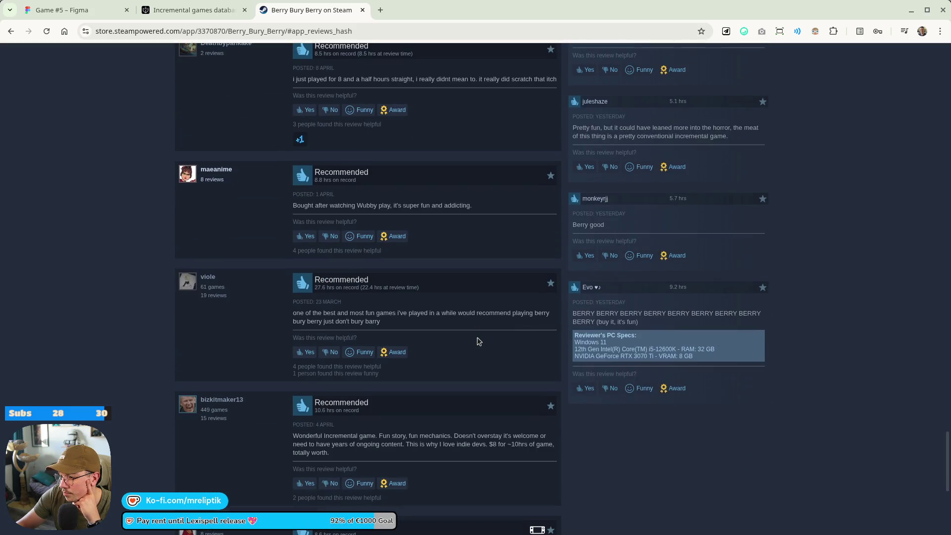
scroll(478, 342, down, 1)
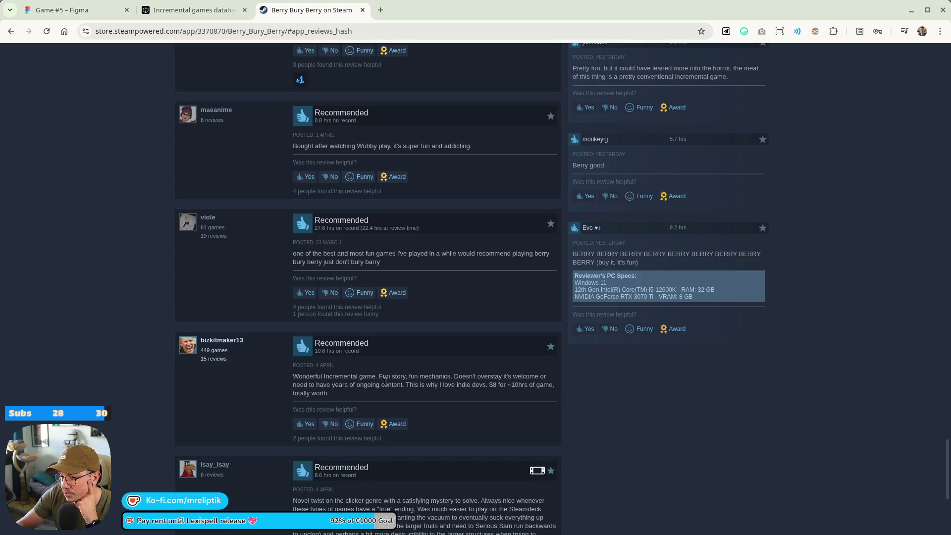
scroll(385, 382, down, 2)
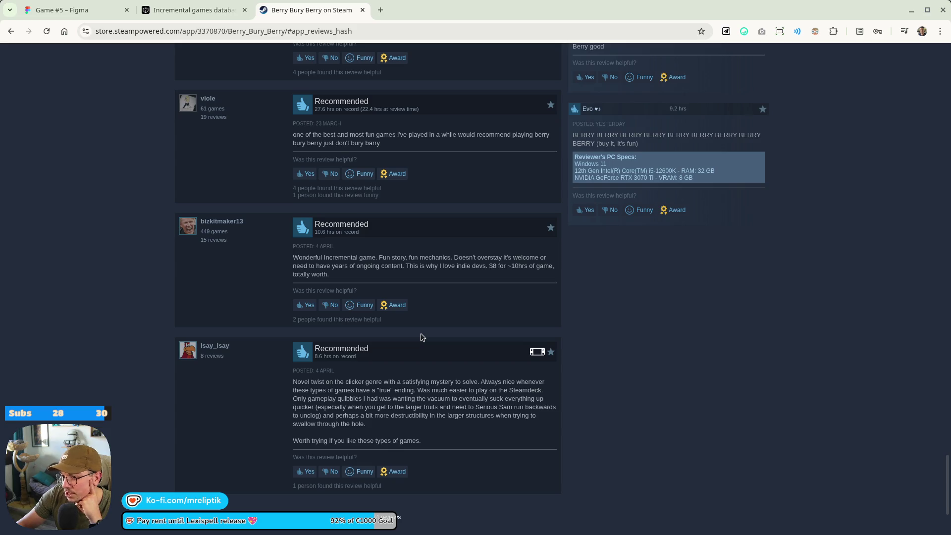
scroll(422, 338, down, 3)
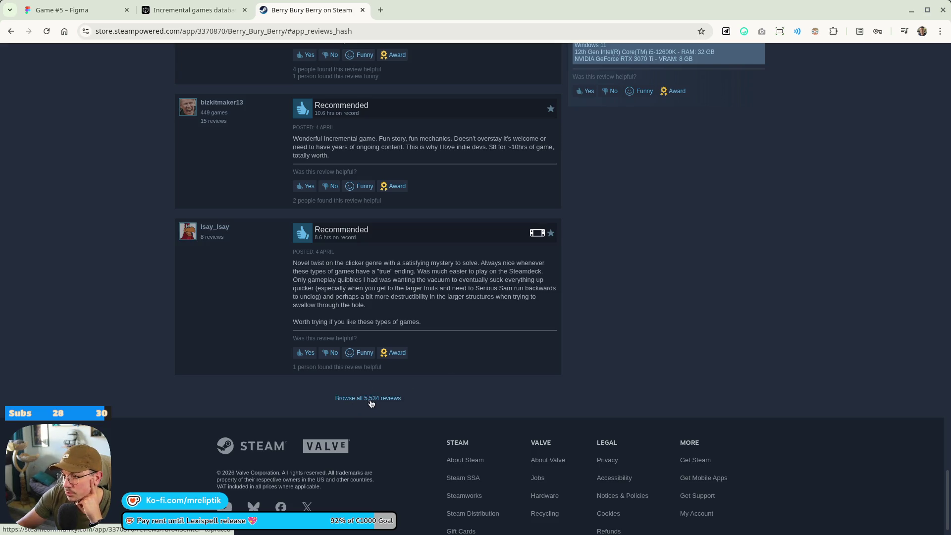
click(371, 403)
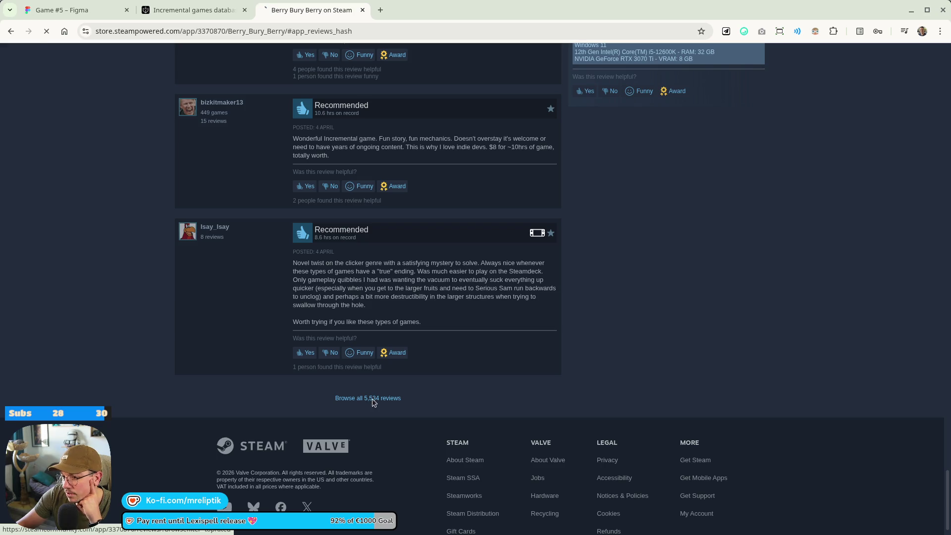
Scroll through Berry Bury Berry's top-rated Steam Community reviews, past the 8.8- and 10.0-hour ones.
scroll(385, 295, down, 8)
scroll(157, 325, down, 15)
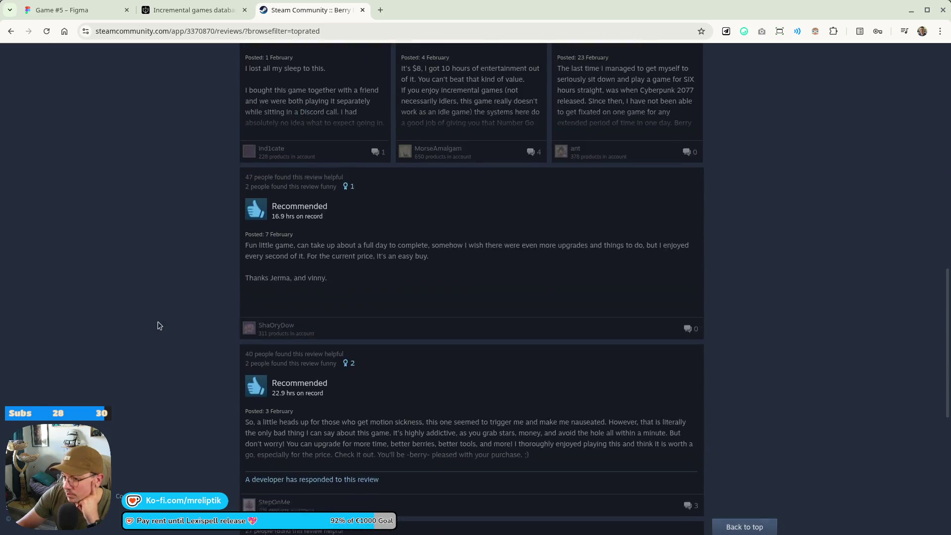
scroll(198, 338, down, 5)
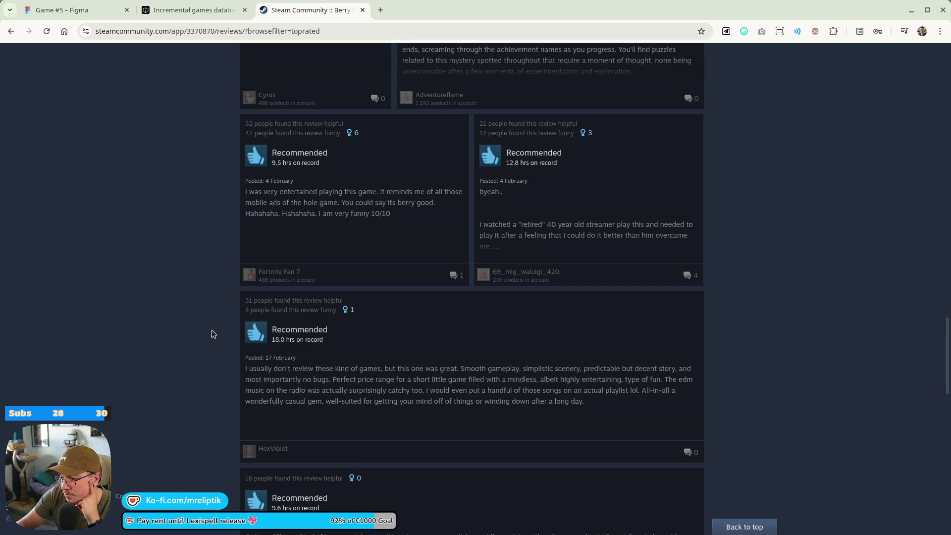
scroll(213, 333, down, 6)
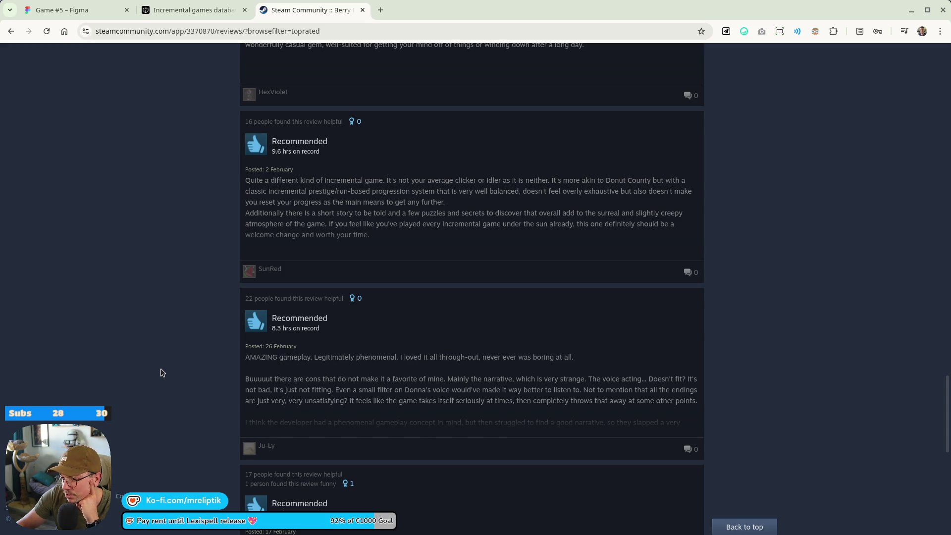
scroll(163, 372, down, 5)
scroll(162, 371, down, 3)
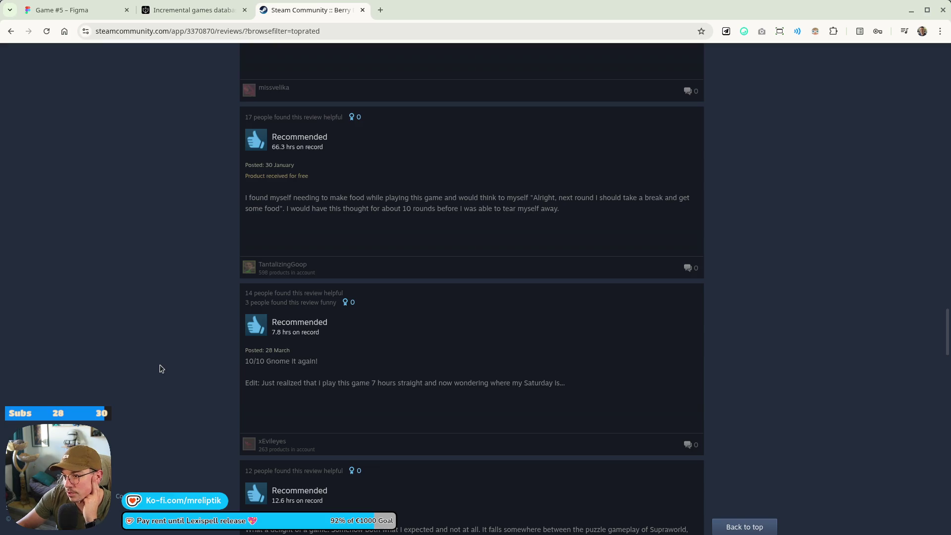
scroll(160, 368, down, 3)
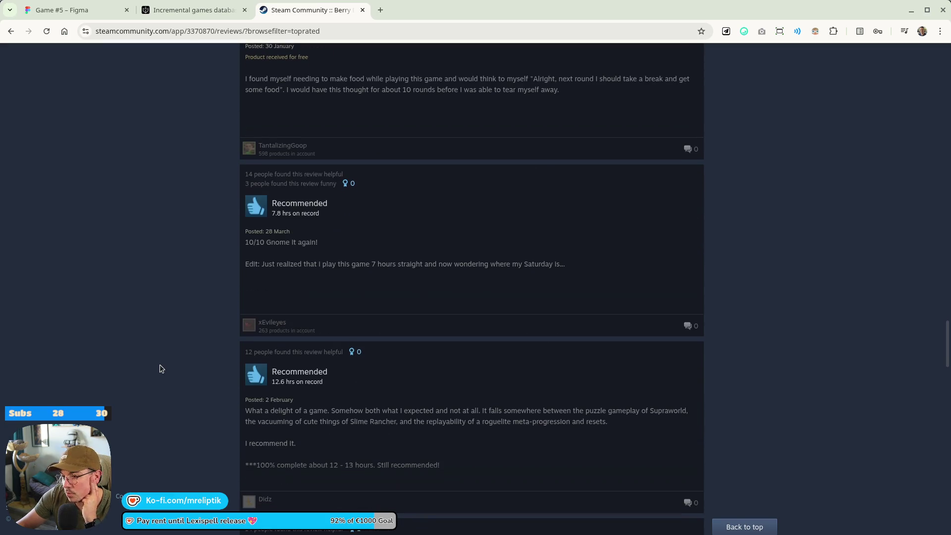
scroll(160, 368, down, 15)
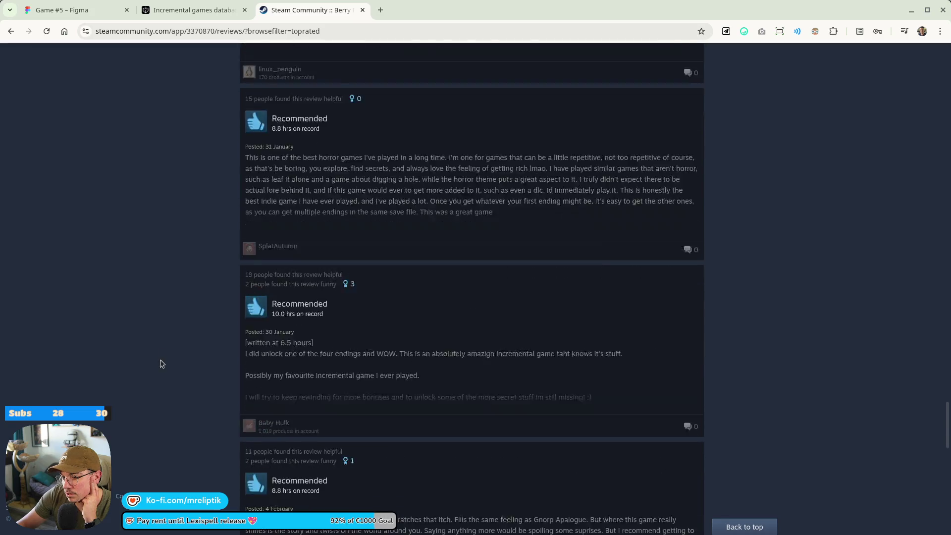
Read down the top-rated reviews to the 6.9-hour Not Recommended review criticising prestige resets.
scroll(160, 366, down, 10)
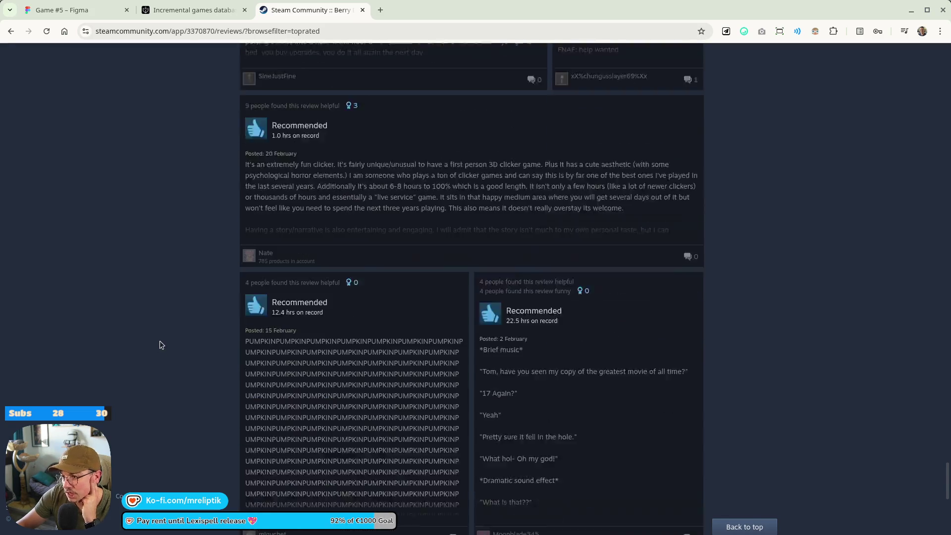
scroll(160, 346, down, 20)
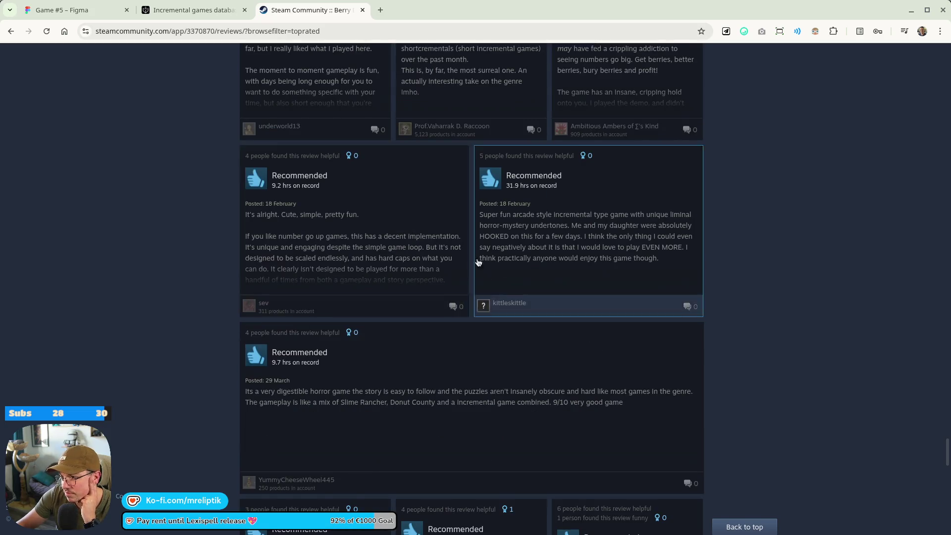
scroll(463, 266, up, 8)
scroll(364, 332, up, 5)
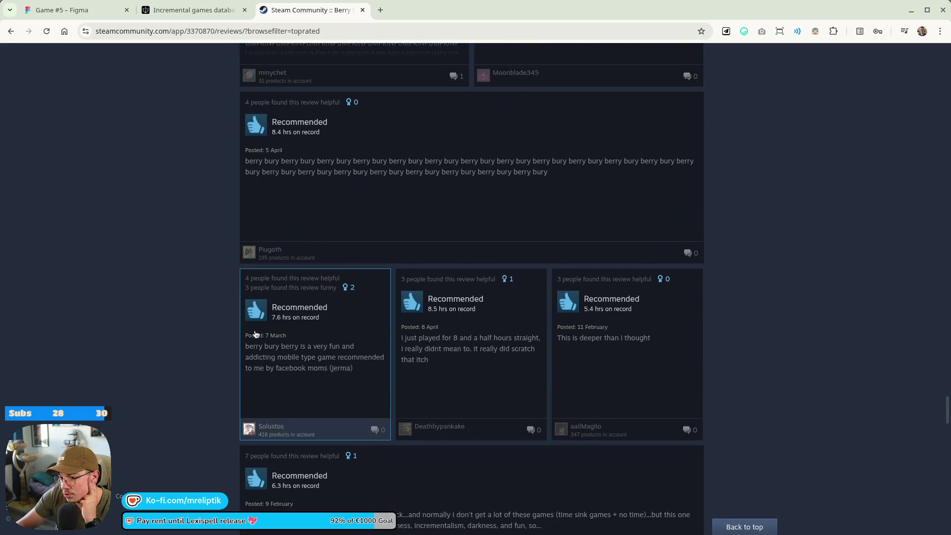
scroll(641, 321, up, 9)
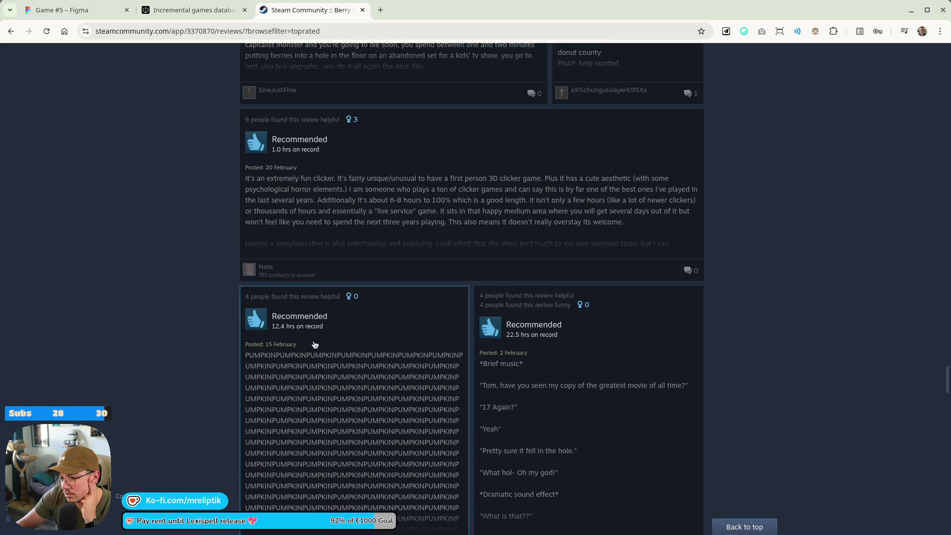
scroll(548, 362, up, 5)
scroll(489, 387, down, 10)
scroll(340, 354, down, 15)
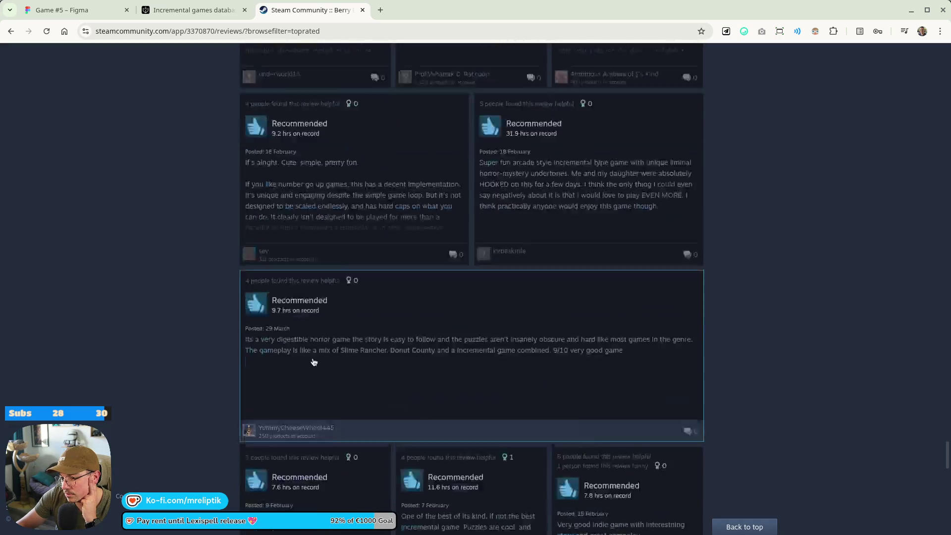
scroll(515, 321, down, 7)
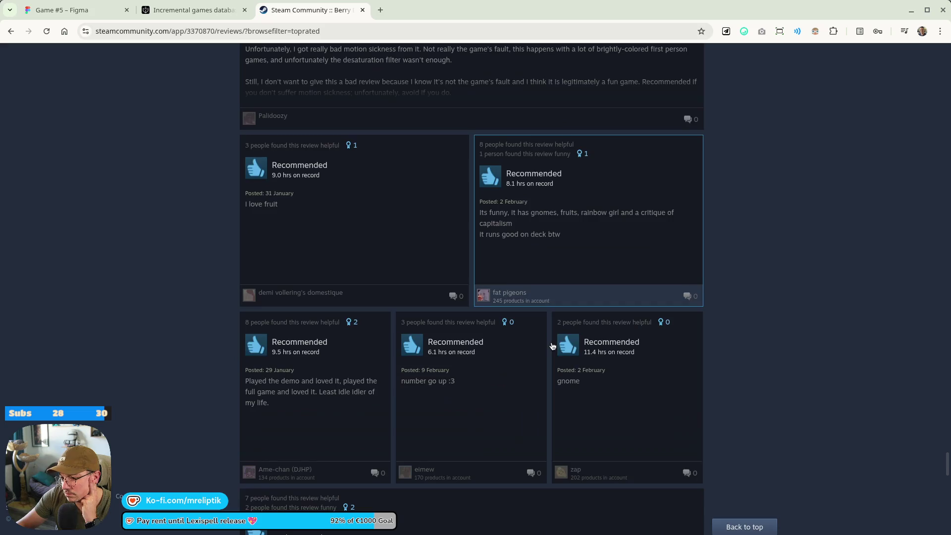
scroll(382, 317, up, 3)
scroll(283, 169, down, 5)
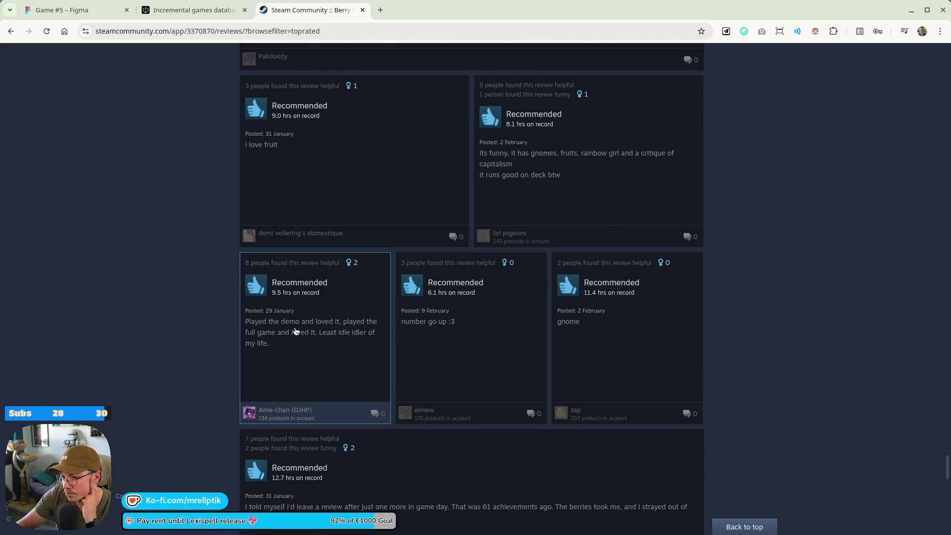
scroll(257, 347, down, 4)
scroll(117, 375, down, 4)
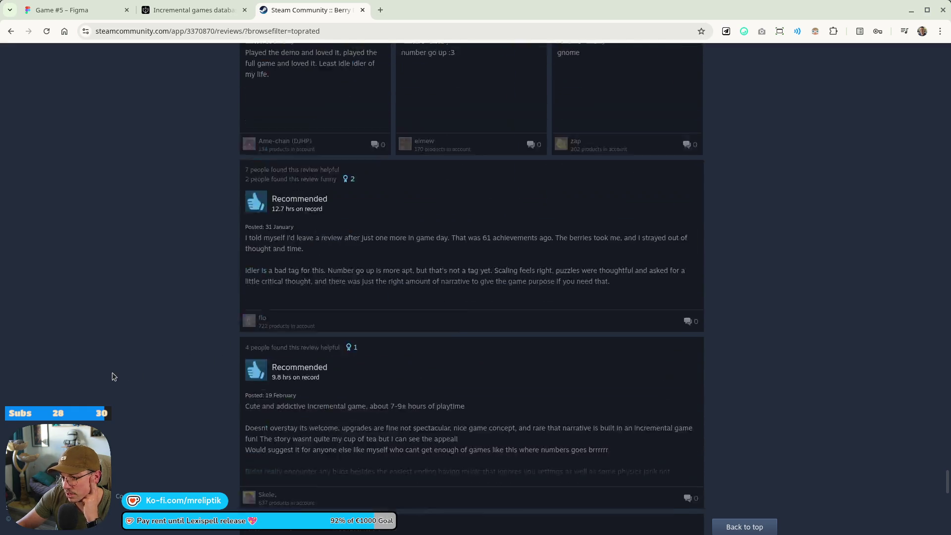
scroll(257, 371, down, 9)
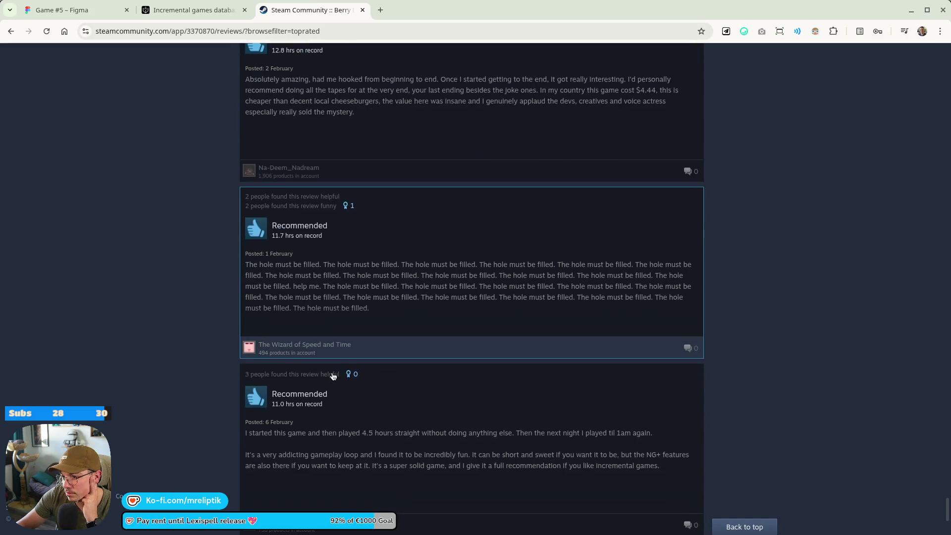
scroll(312, 374, down, 7)
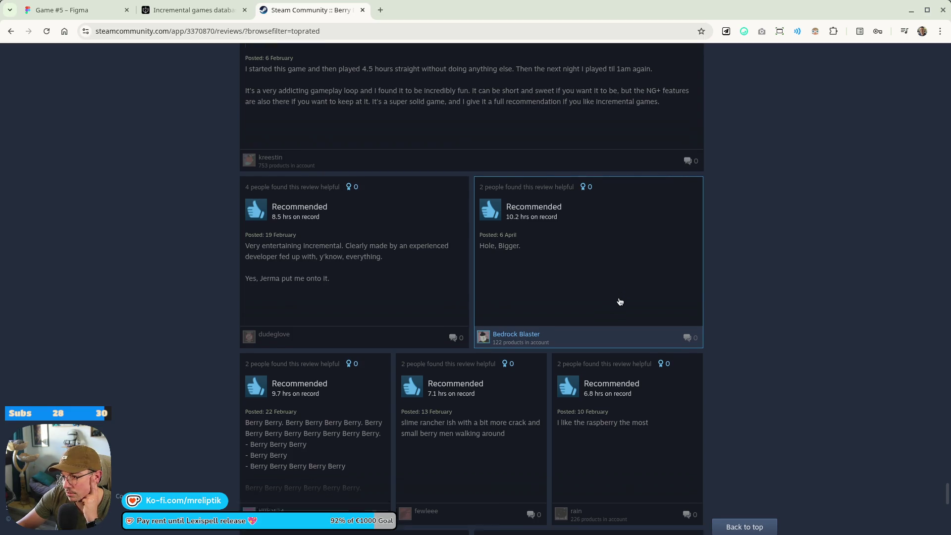
scroll(619, 302, down, 5)
scroll(610, 310, down, 5)
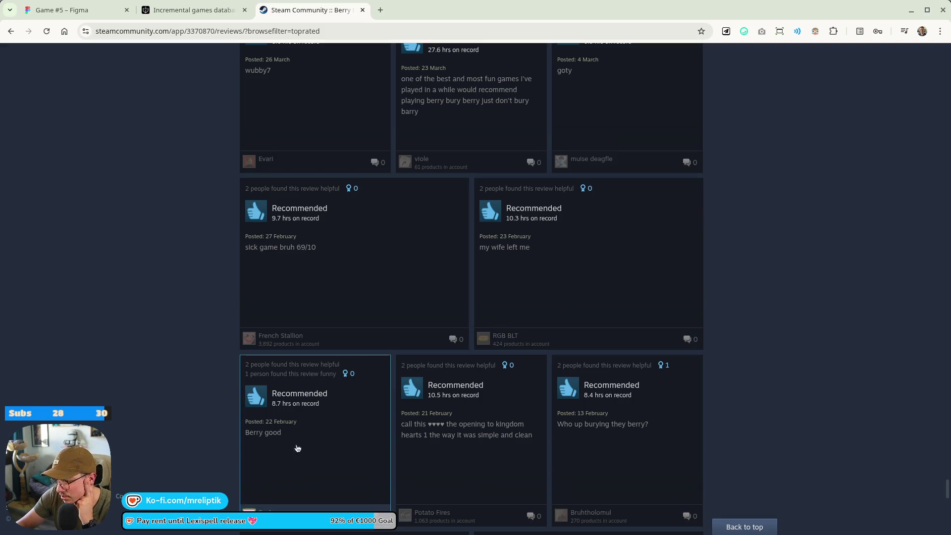
scroll(393, 404, down, 4)
scroll(632, 316, down, 3)
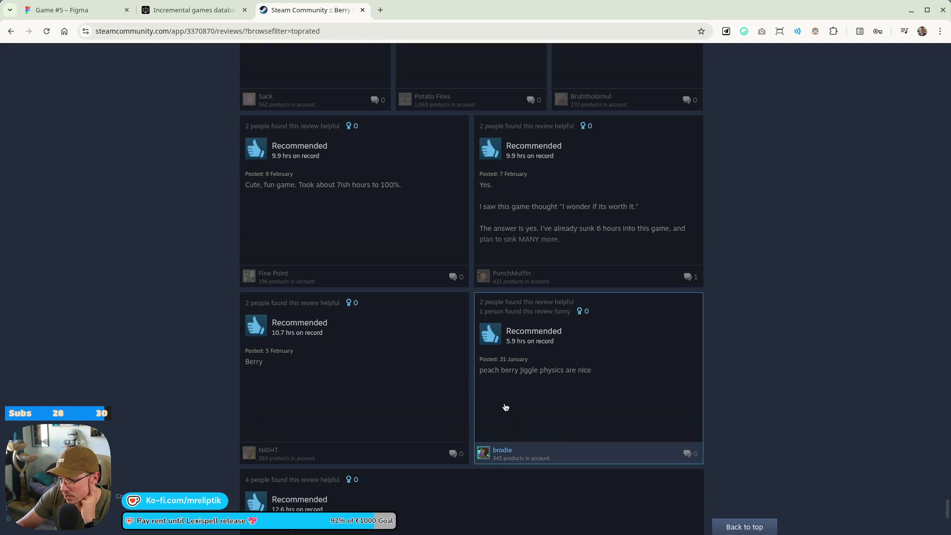
scroll(304, 427, down, 5)
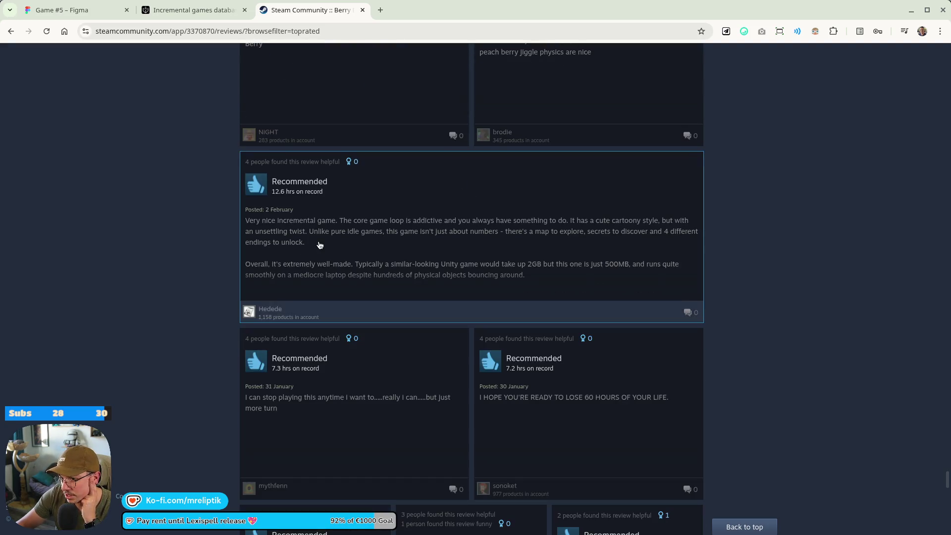
scroll(416, 253, down, 15)
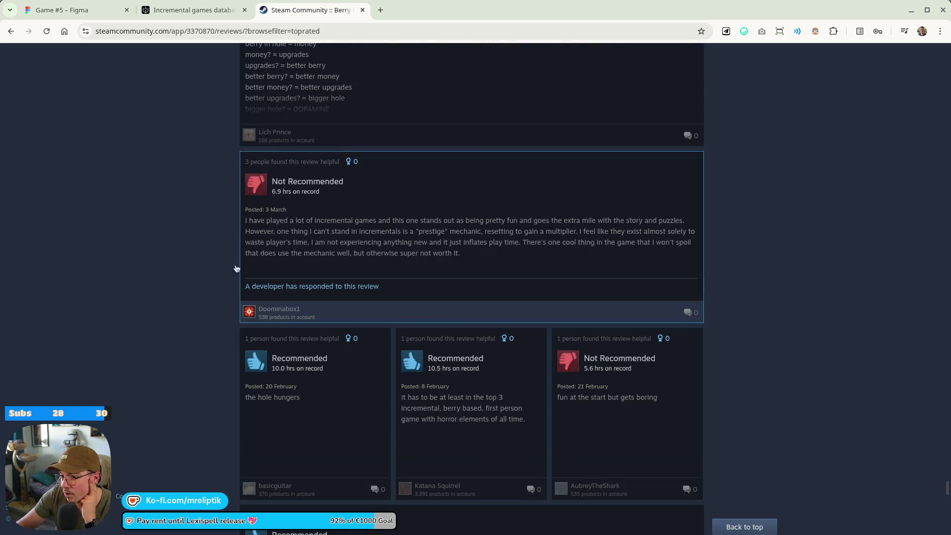
scroll(393, 281, up, 3)
scroll(378, 319, down, 2)
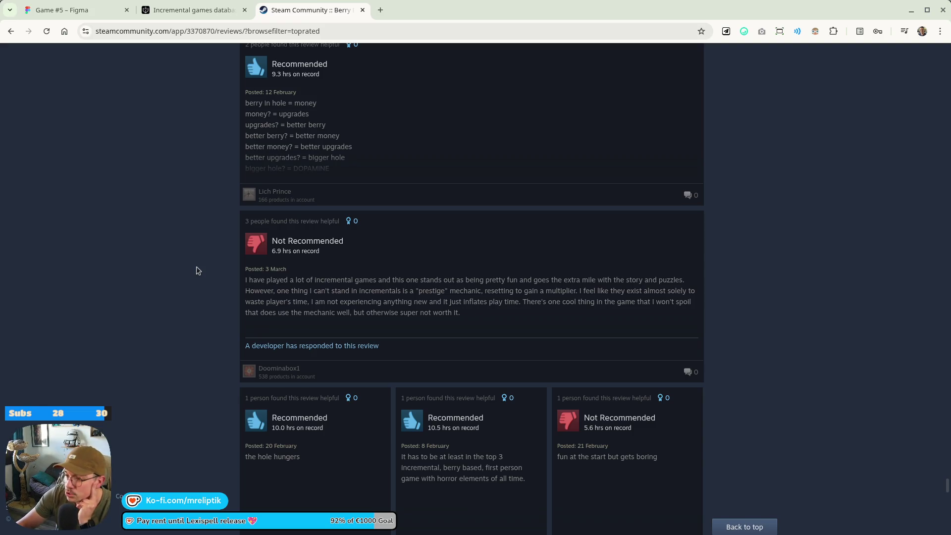
Read past the Twin Peaks review, highlighting its playtime, and continue beyond the Berry-spam review.
scroll(198, 270, down, 3)
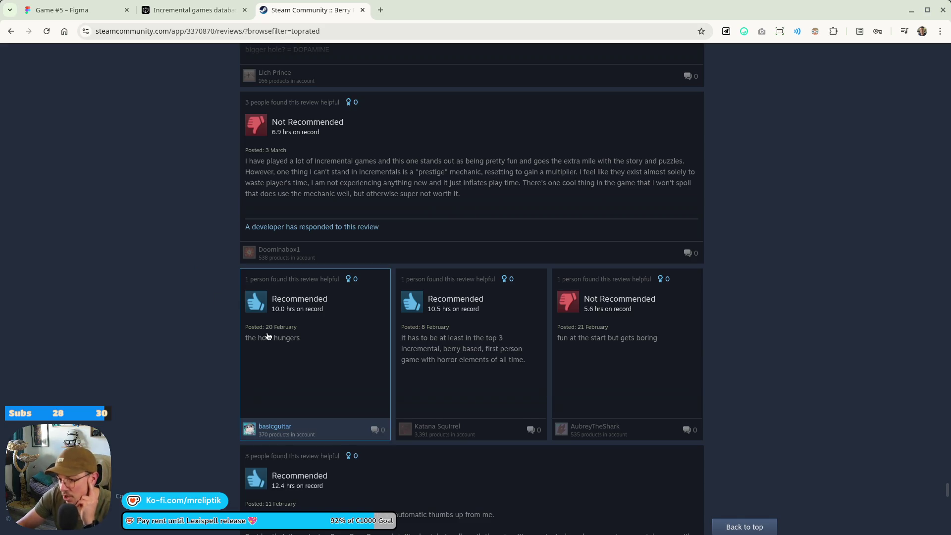
scroll(421, 354, down, 1)
scroll(425, 357, down, 3)
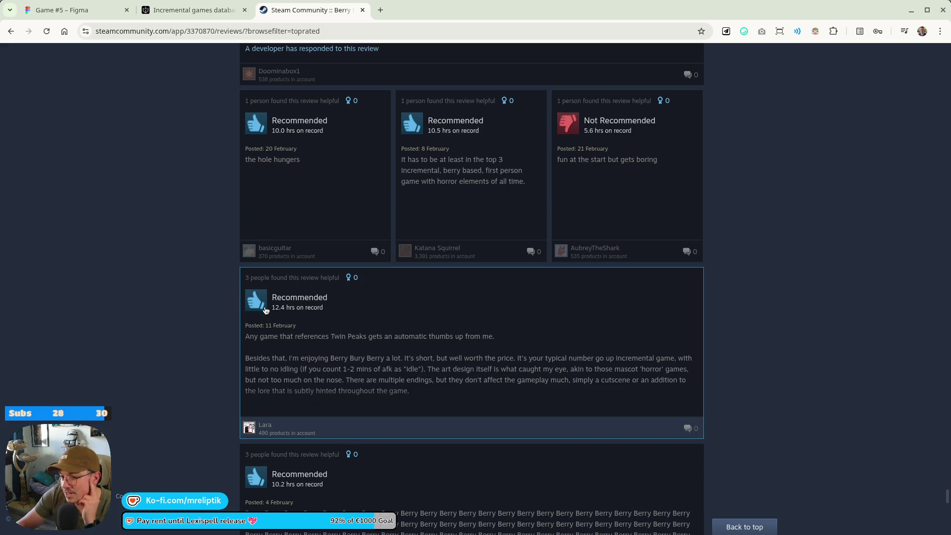
mouse_move(276, 313)
mouse_down()
mouse_move(331, 316)
mouse_move(322, 329)
mouse_move(333, 316)
mouse_up()
click(153, 259)
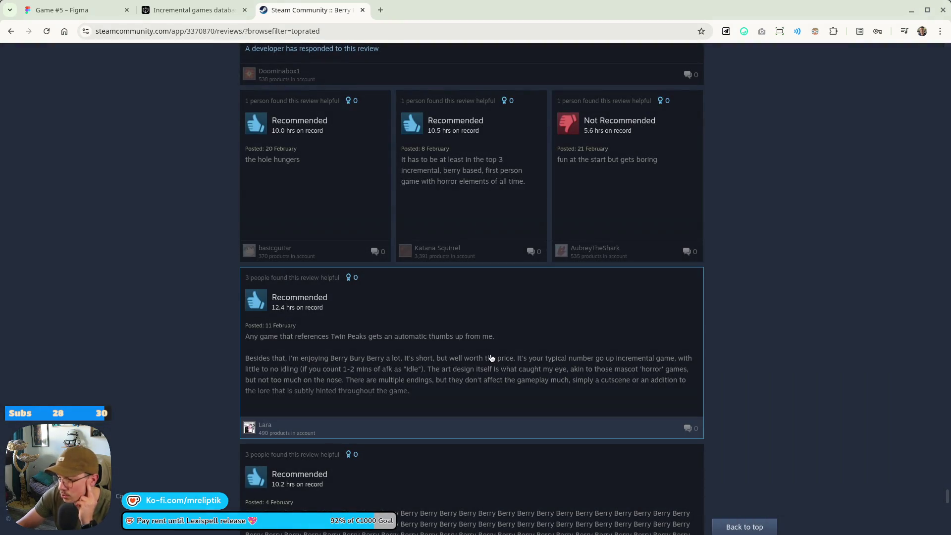
scroll(493, 361, down, 2)
scroll(310, 274, down, 2)
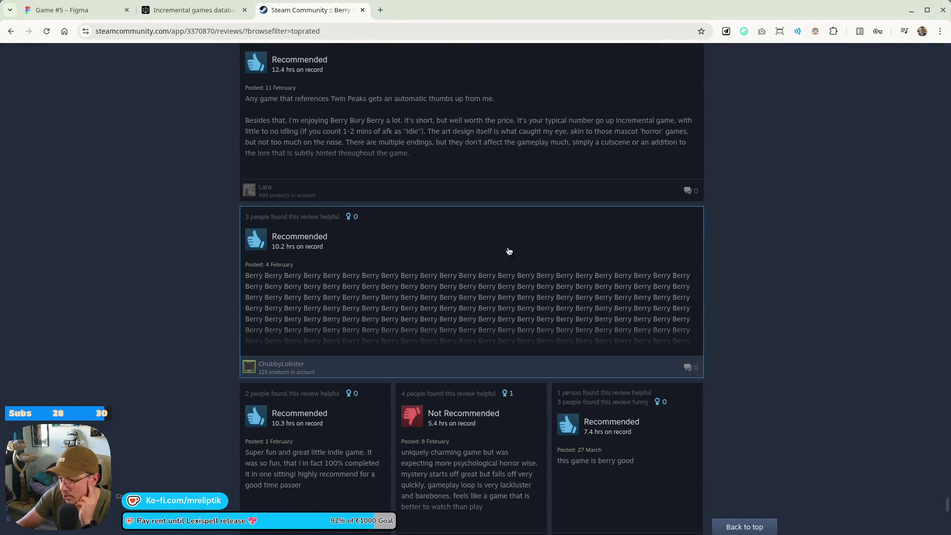
scroll(523, 336, up, 6)
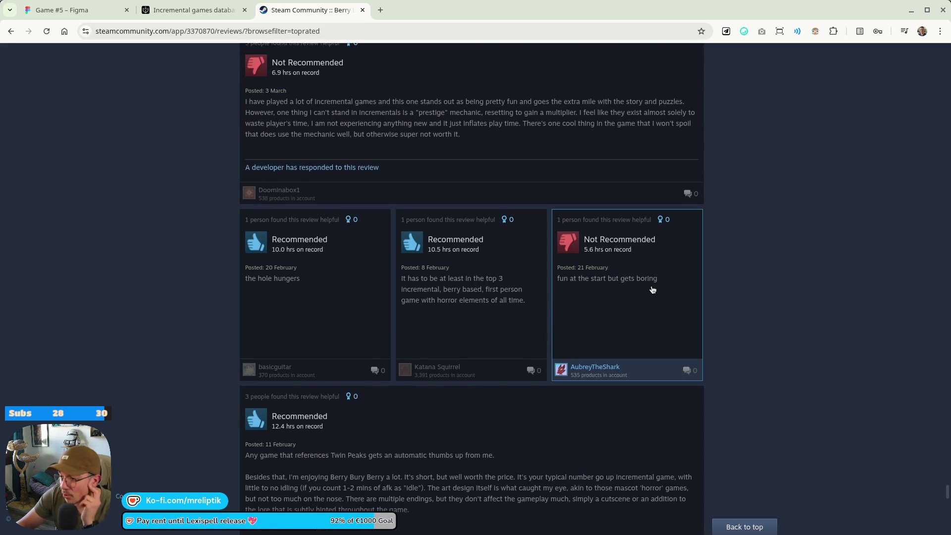
scroll(652, 289, down, 7)
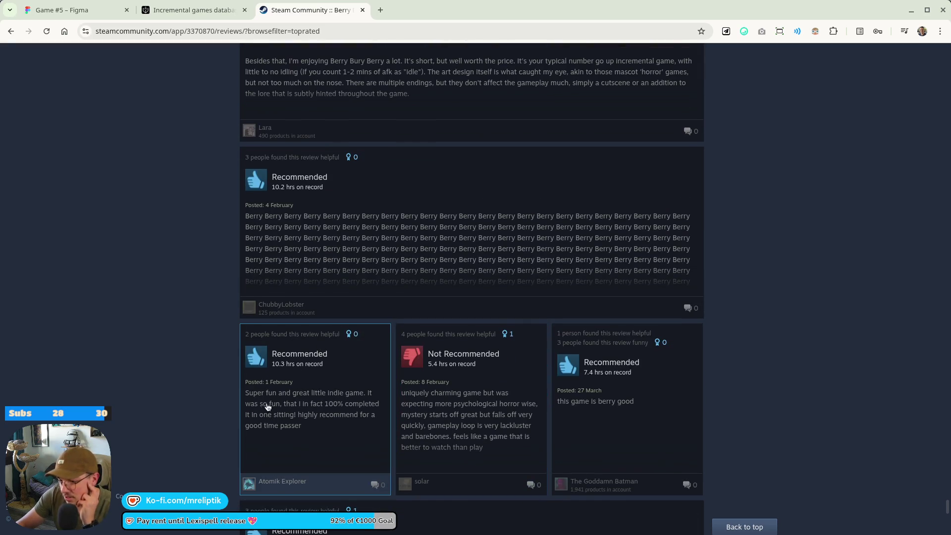
scroll(342, 346, down, 1)
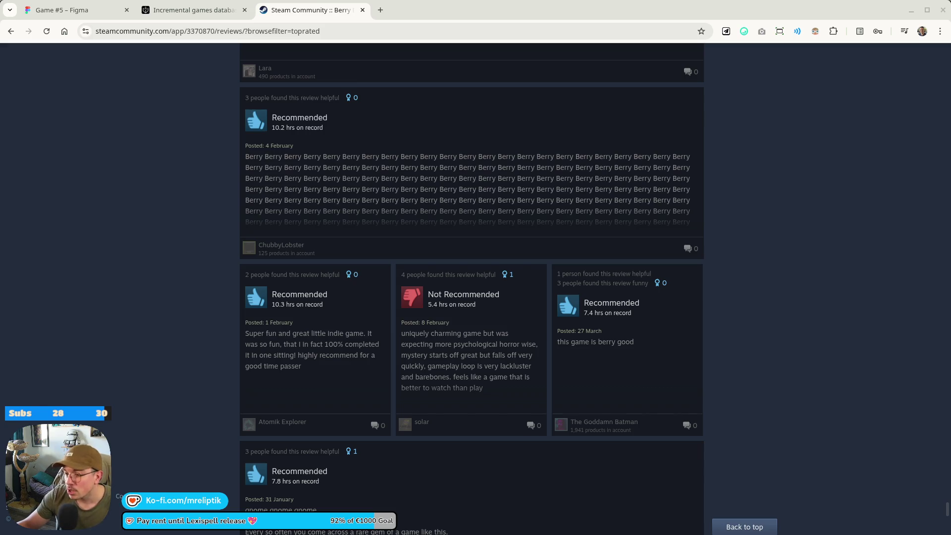
Skim the remaining Berry Bury Berry community reviews to the bottom of the list.
scroll(159, 342, down, 10)
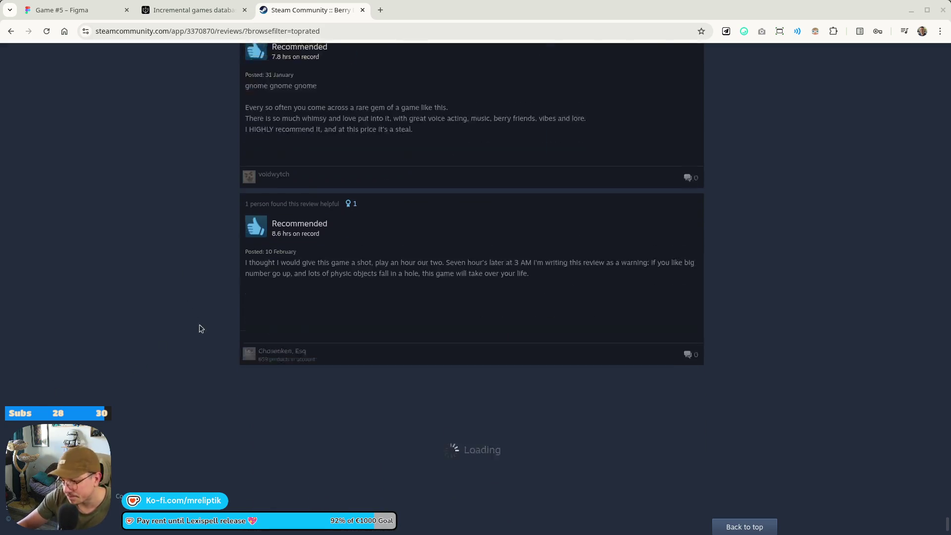
scroll(230, 264, down, 15)
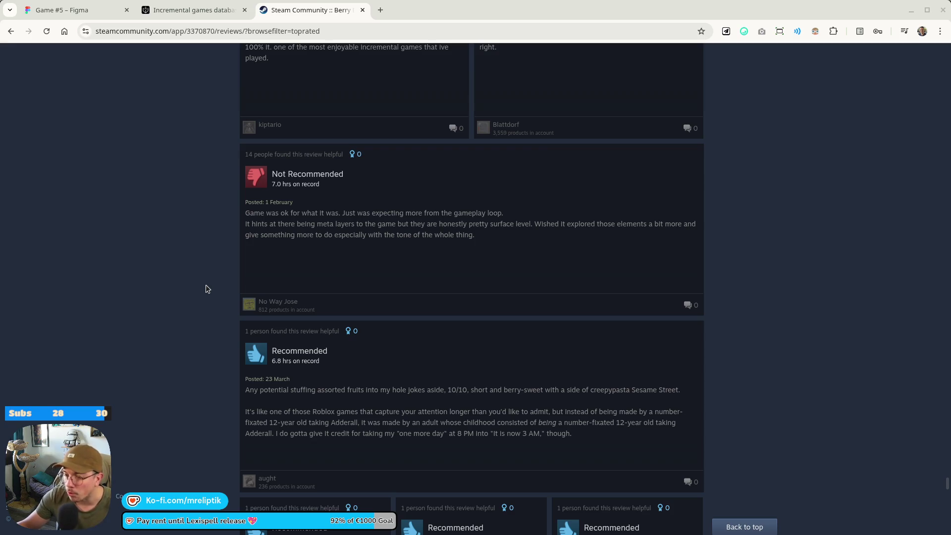
scroll(207, 289, down, 5)
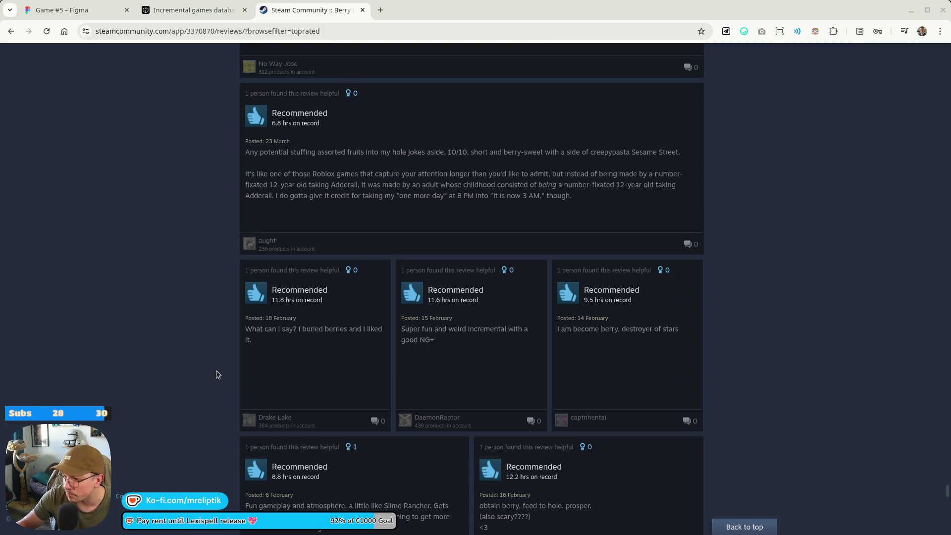
scroll(216, 375, down, 4)
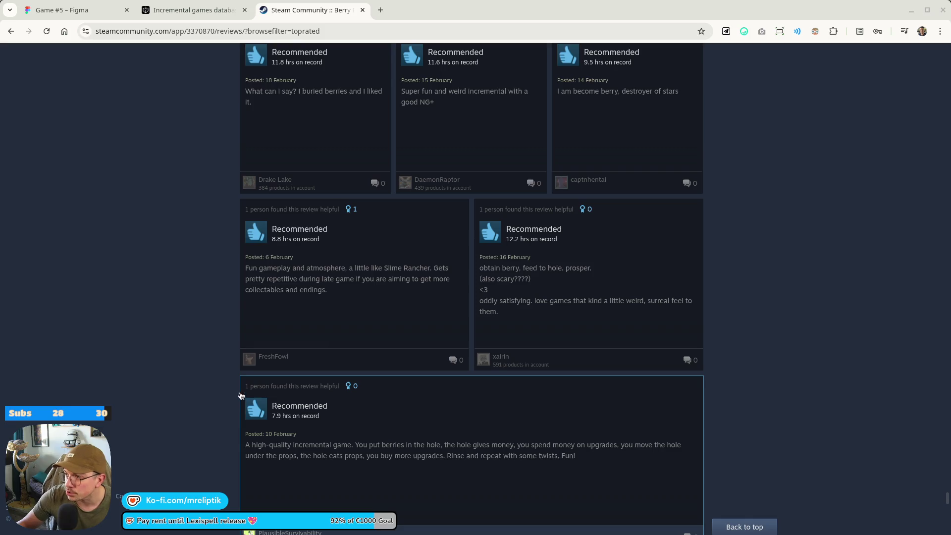
scroll(227, 342, down, 4)
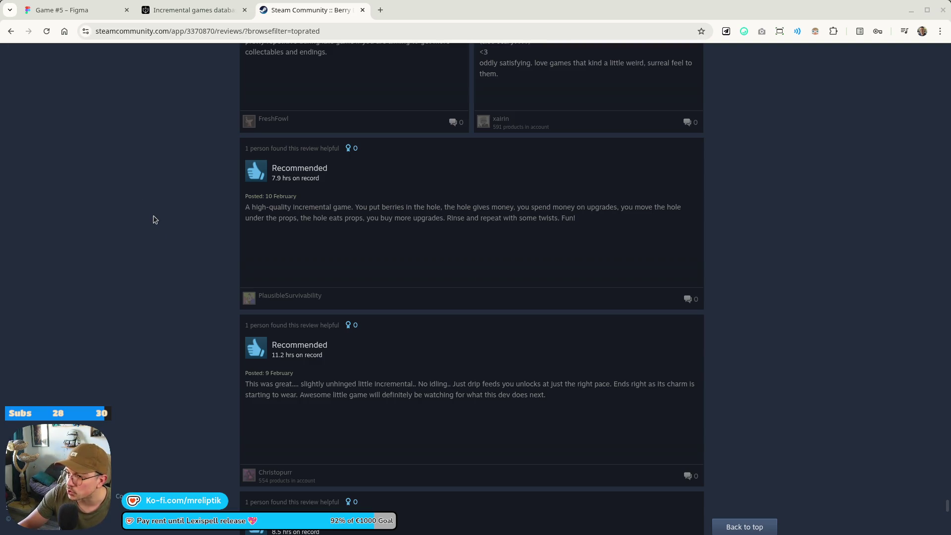
scroll(174, 206, down, 14)
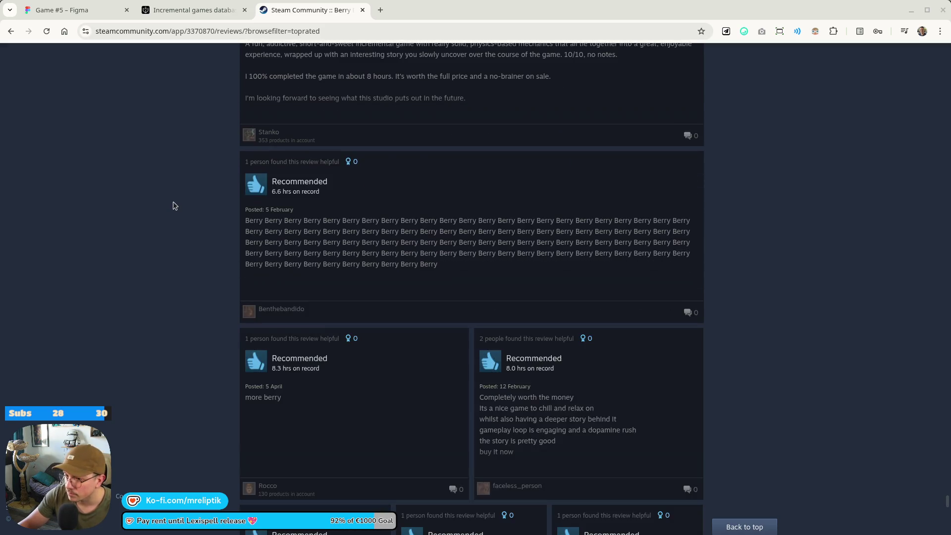
scroll(174, 207, down, 10)
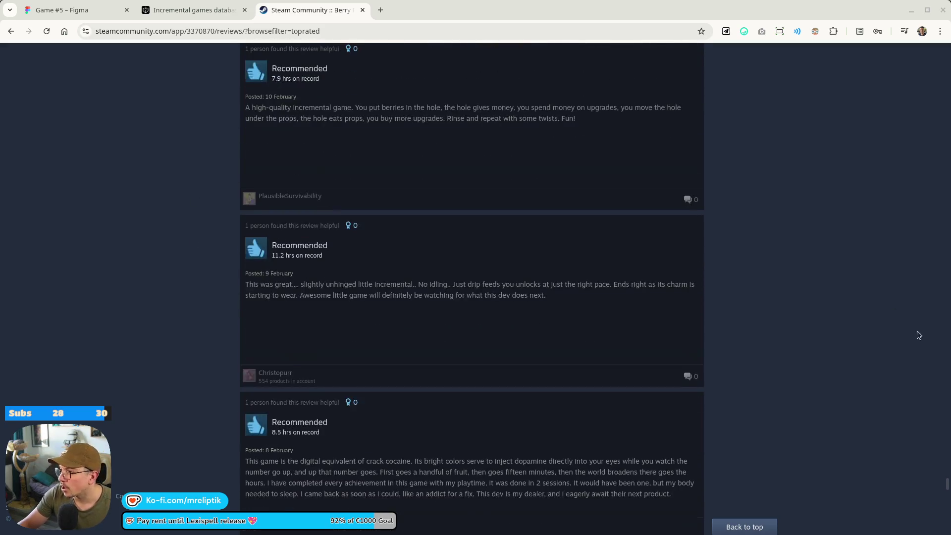
Return to Berry Bury Berry's store page and open the Steam store front in a new tab.
drag(949, 483, 907, 39)
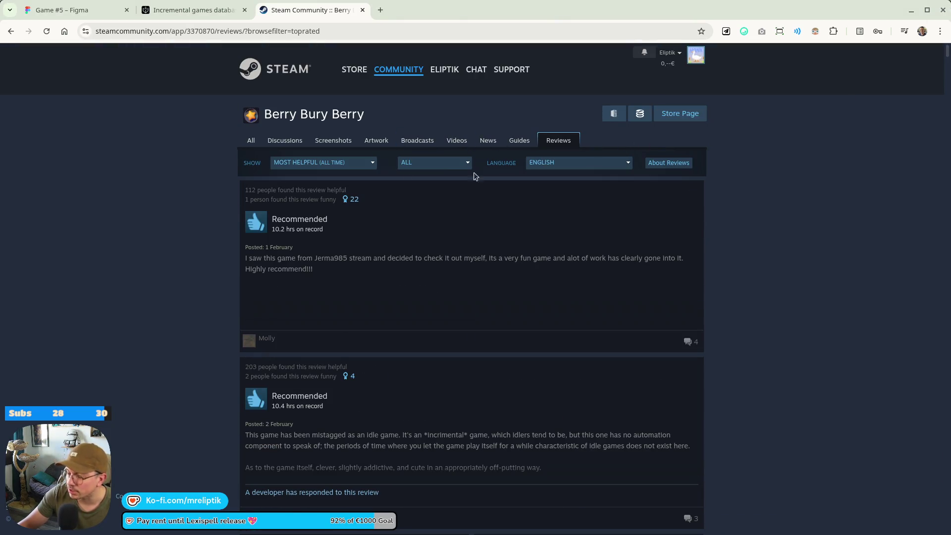
click(679, 113)
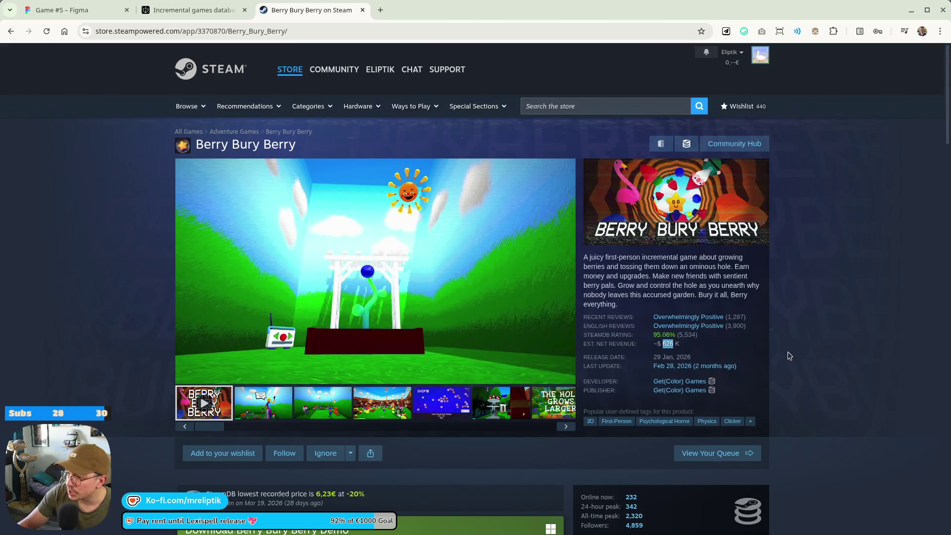
middle_click(334, 69)
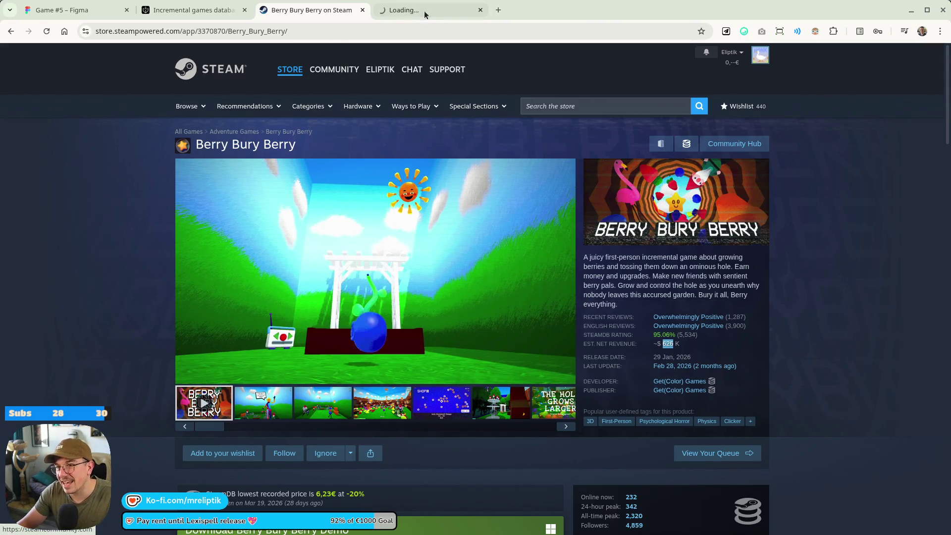
Search the Steam store for A Game About Feeding A Black Hole and open its page.
click(425, 15)
click(562, 105)
text(ame about feedb)
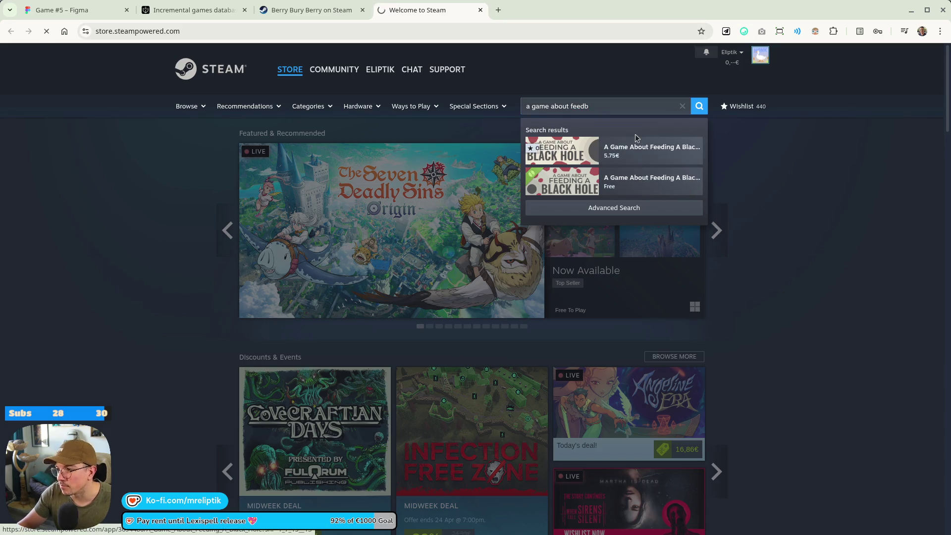
click(640, 179)
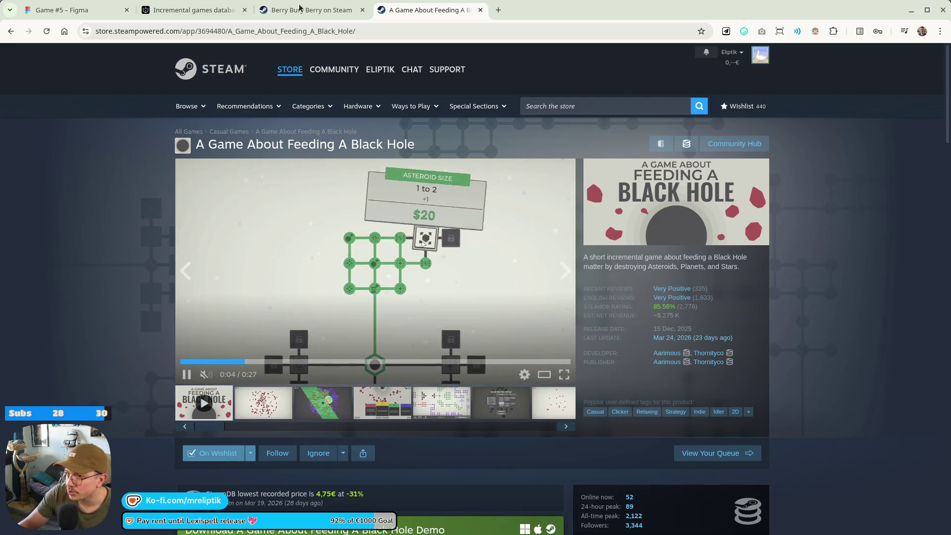
click(309, 18)
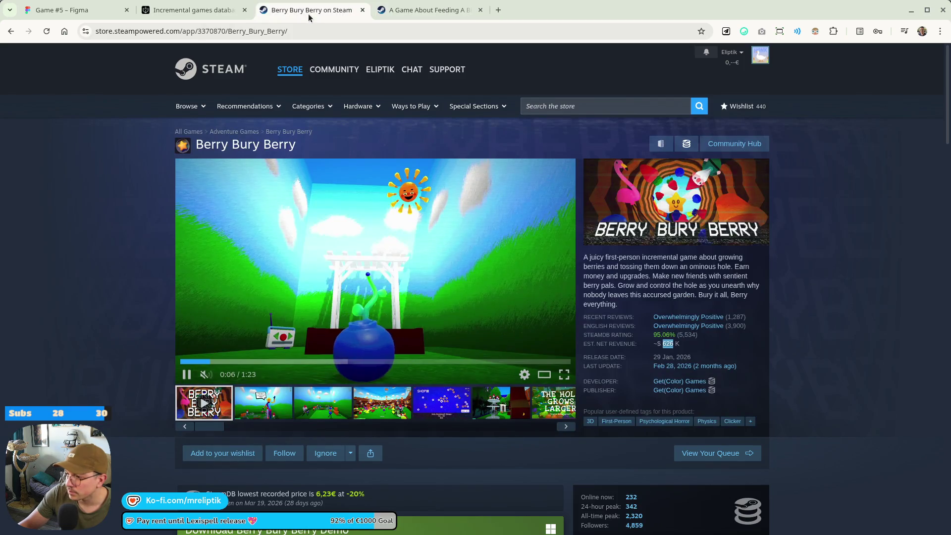
click(427, 8)
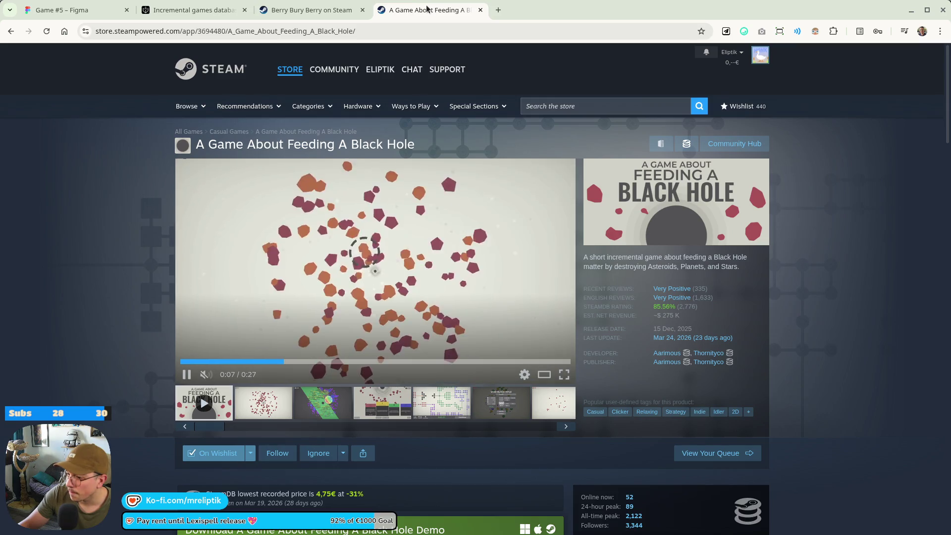
Review its bundles, About This Game and More Like This sections, then close the tab.
scroll(150, 218, down, 7)
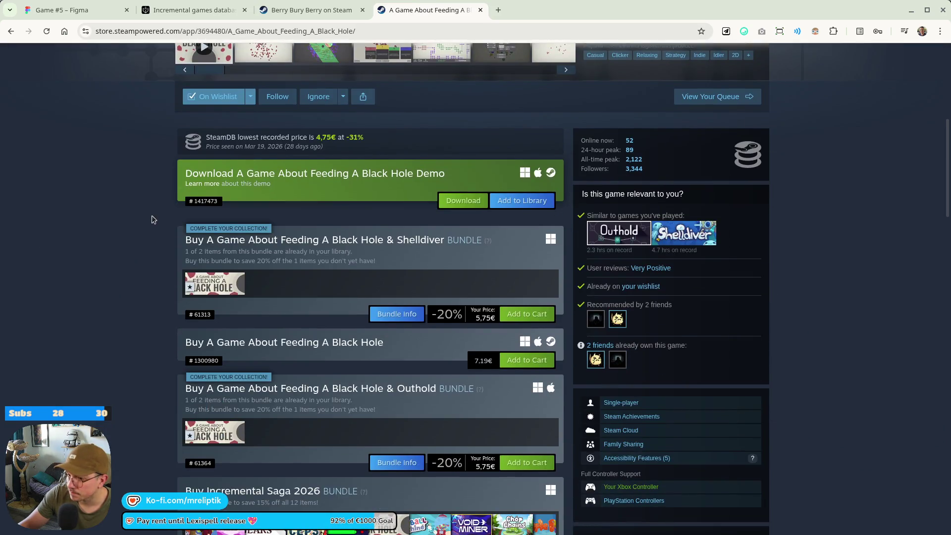
scroll(152, 221, up, 5)
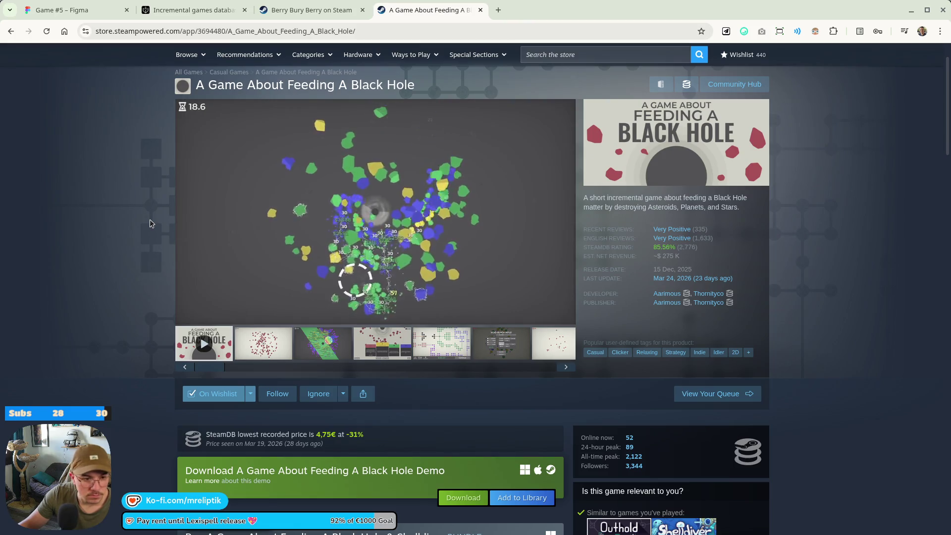
scroll(194, 300, down, 2)
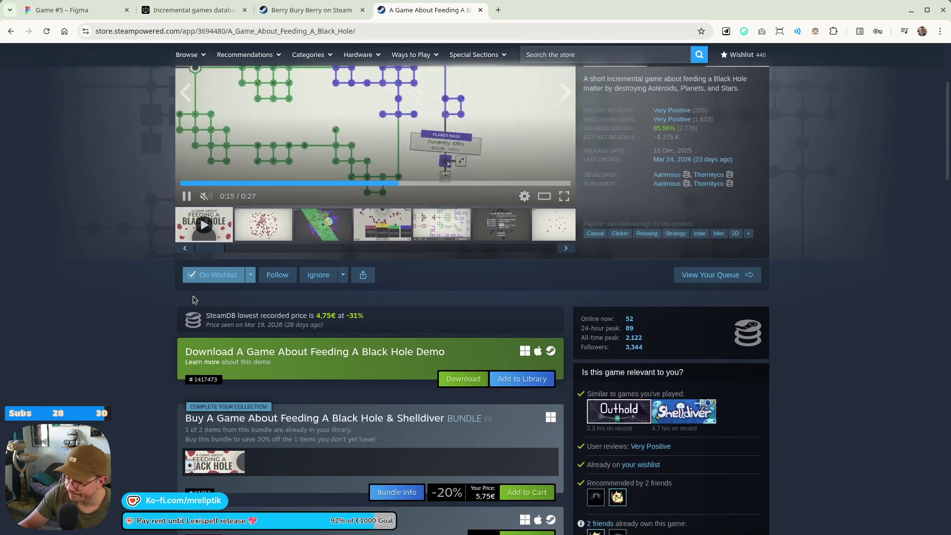
scroll(193, 300, down, 7)
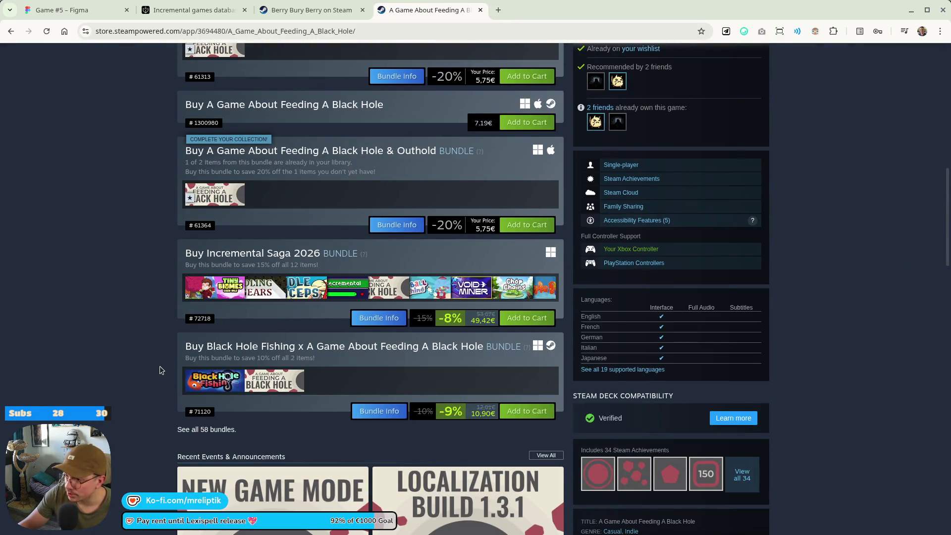
scroll(259, 311, down, 1)
scroll(227, 337, down, 11)
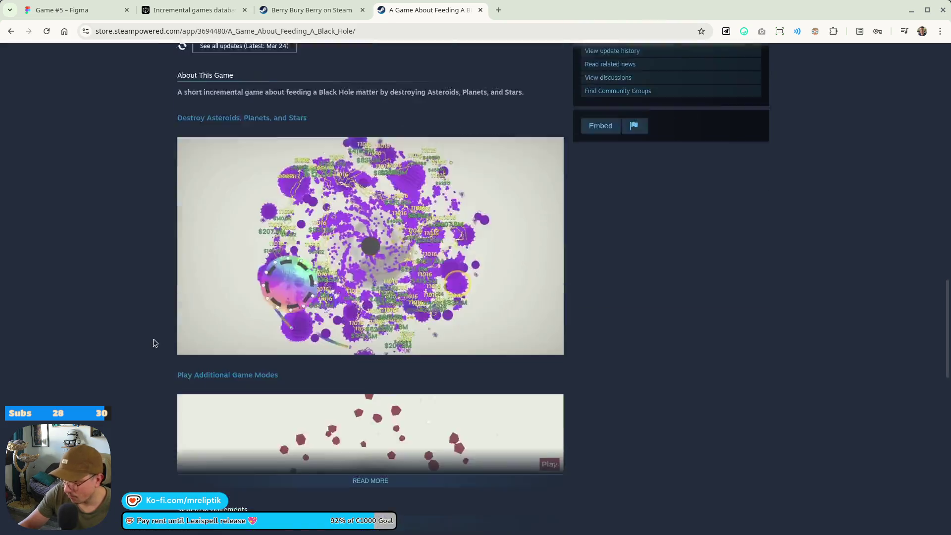
scroll(176, 340, down, 7)
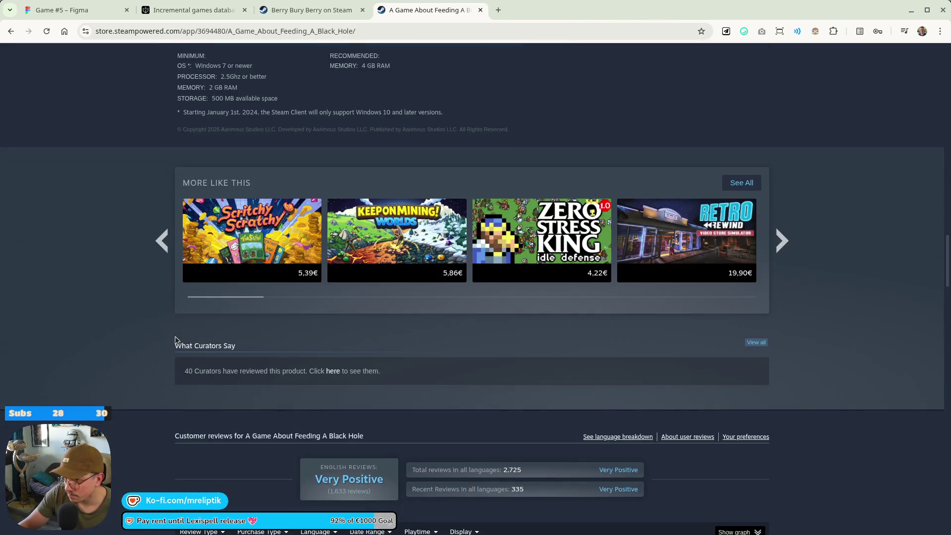
scroll(165, 321, up, 8)
scroll(144, 328, up, 10)
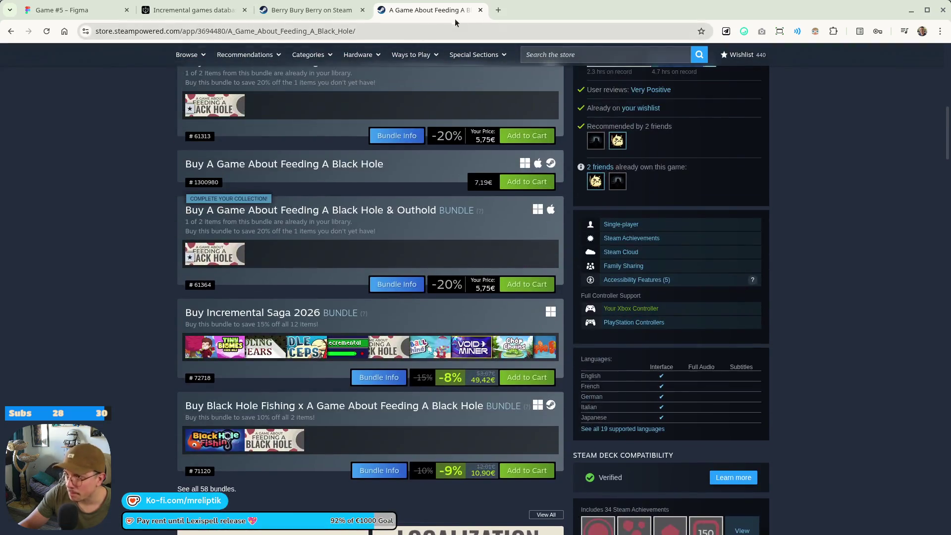
click(481, 10)
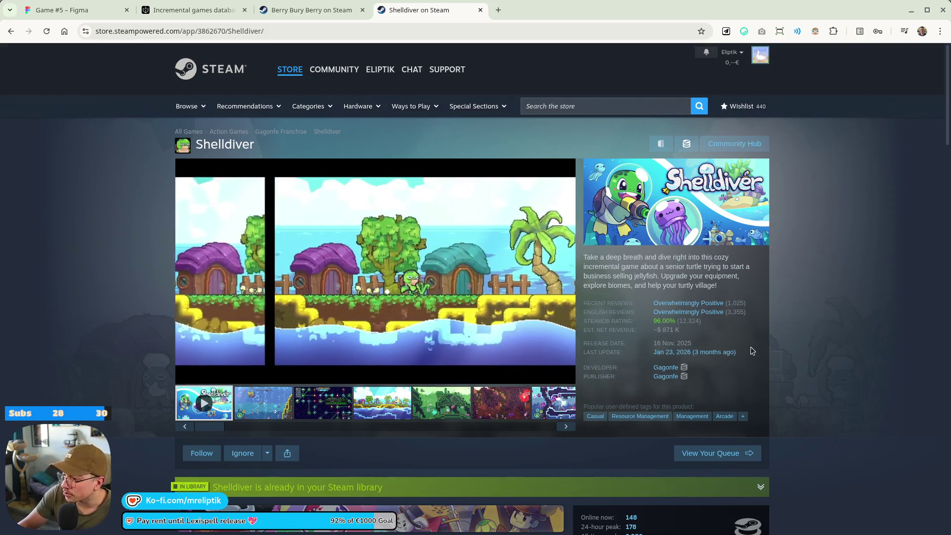
Flip between the Shelldiver and Berry Bury Berry store pages, scrolling Berry Bury Berry's purchase options.
click(284, 11)
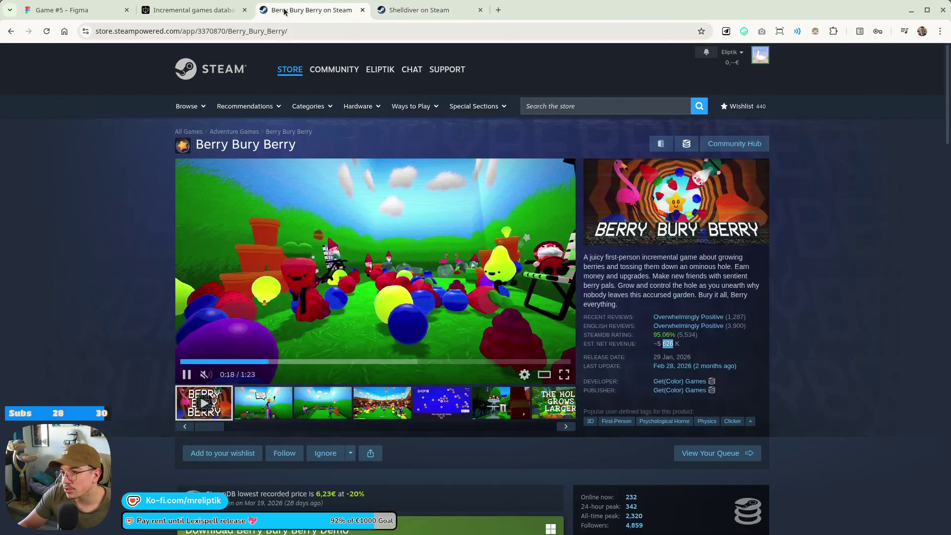
click(422, 11)
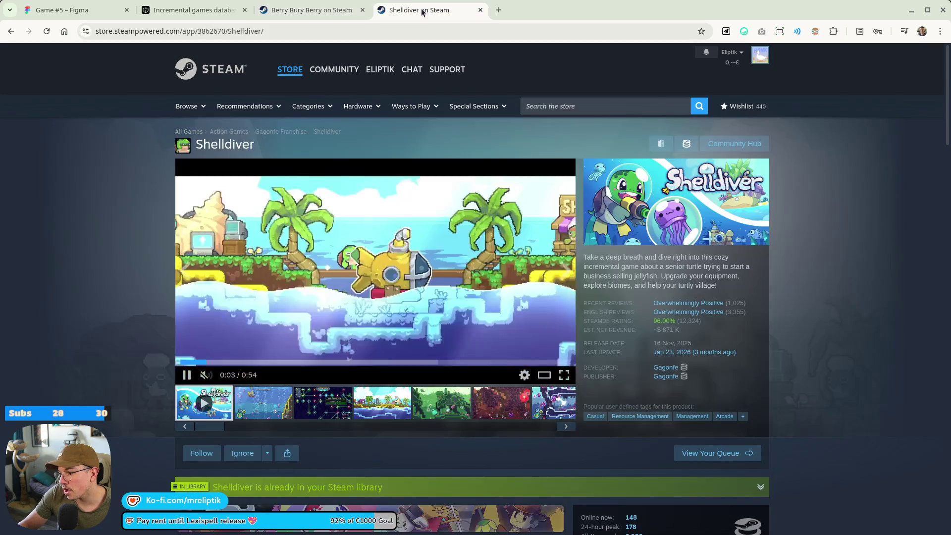
scroll(521, 255, down, 6)
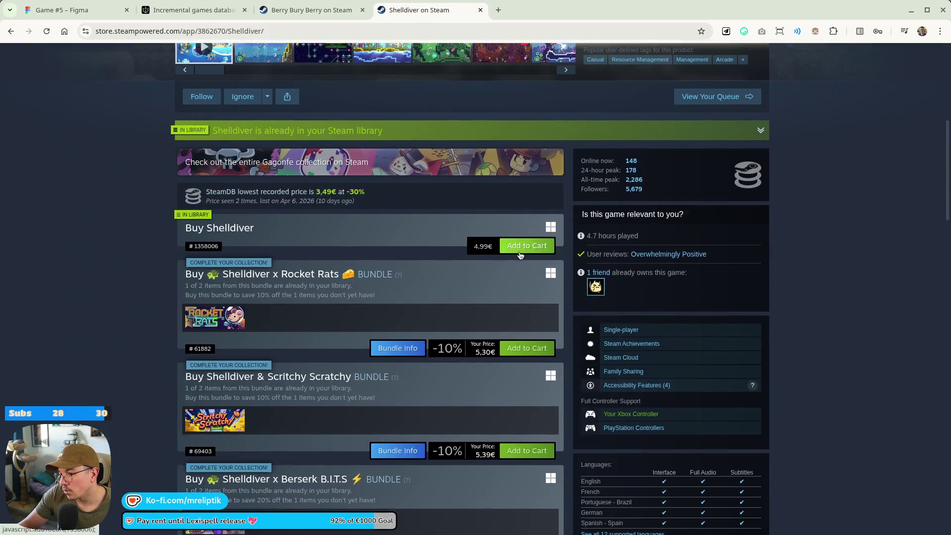
click(312, 10)
scroll(475, 231, down, 8)
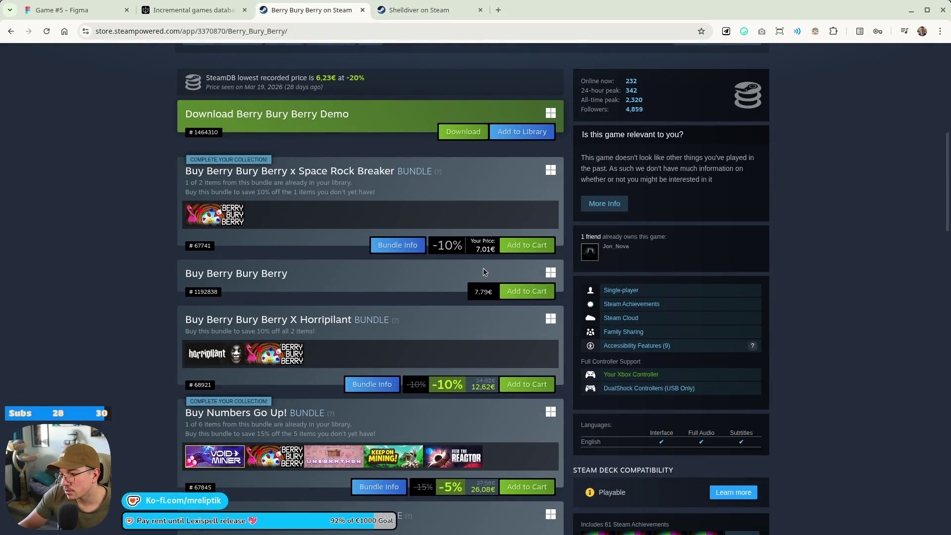
scroll(484, 271, up, 7)
Select Shelldiver's estimated revenue of about 871 K, compare it with Berry Bury Berry's, then regroup the Black Hole tab.
key(ctrl+Tab)
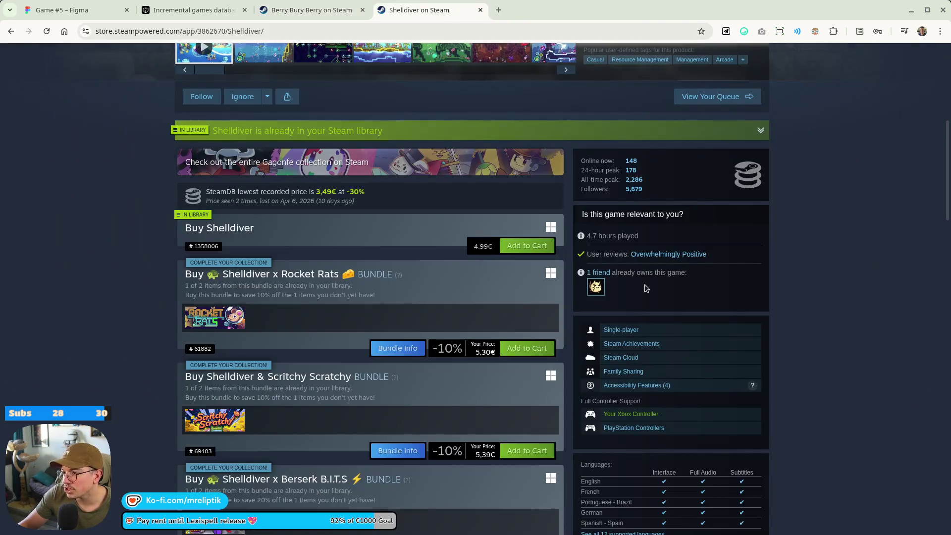
scroll(644, 286, up, 6)
double_click(667, 329)
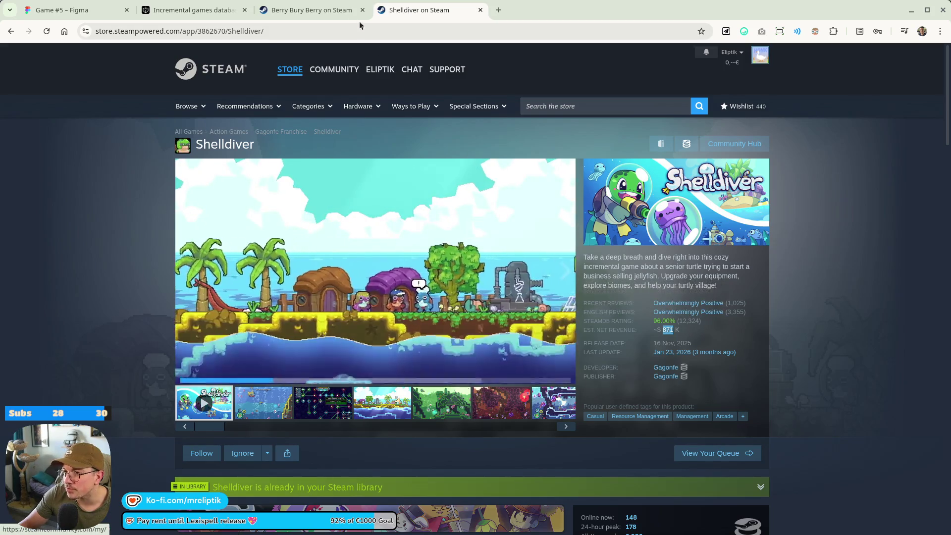
click(342, 10)
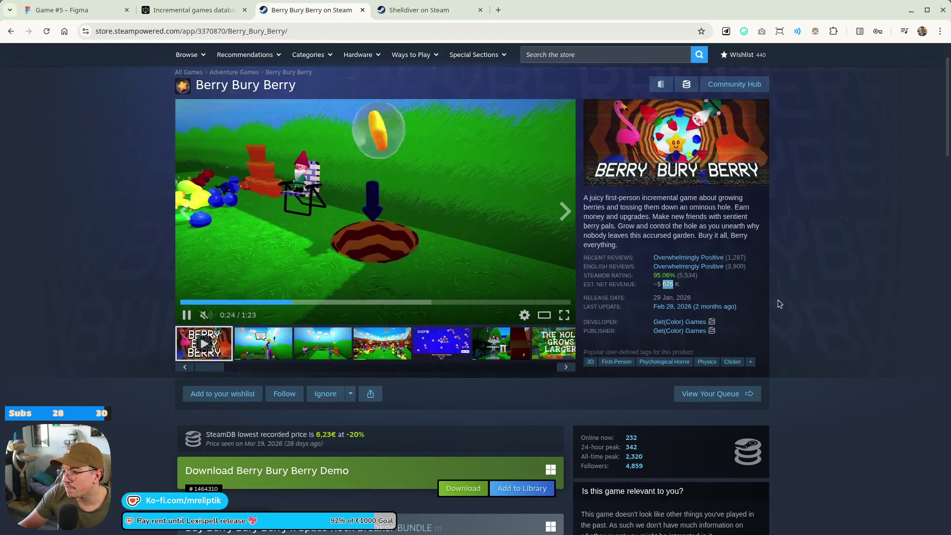
click(416, 10)
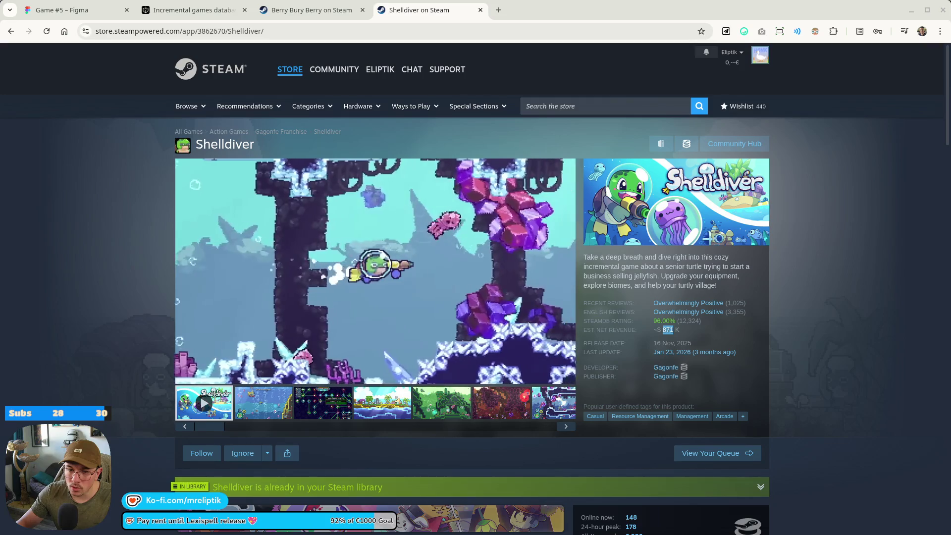
drag(644, 30, 312, 10)
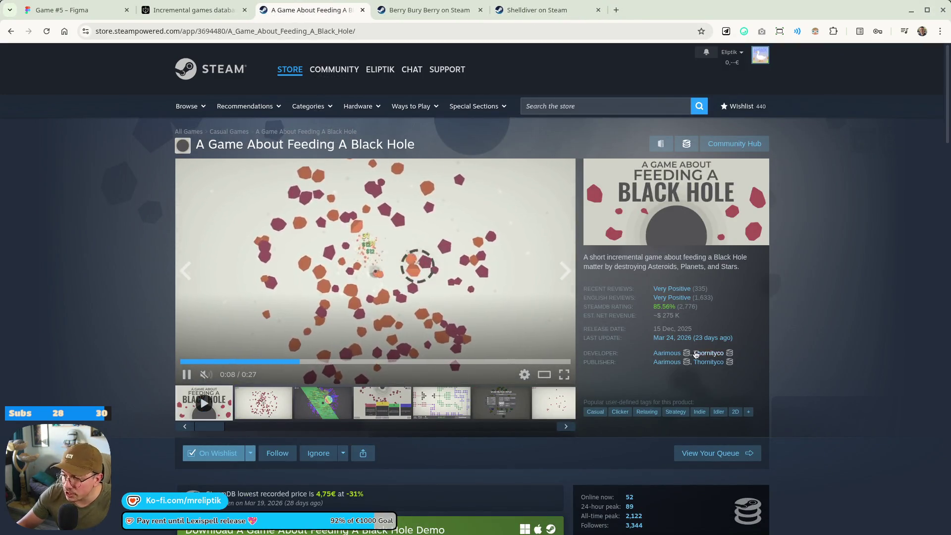
Read Berry Bury Berry's review percentages and revenue figures on its store page.
mouse_move(701, 303)
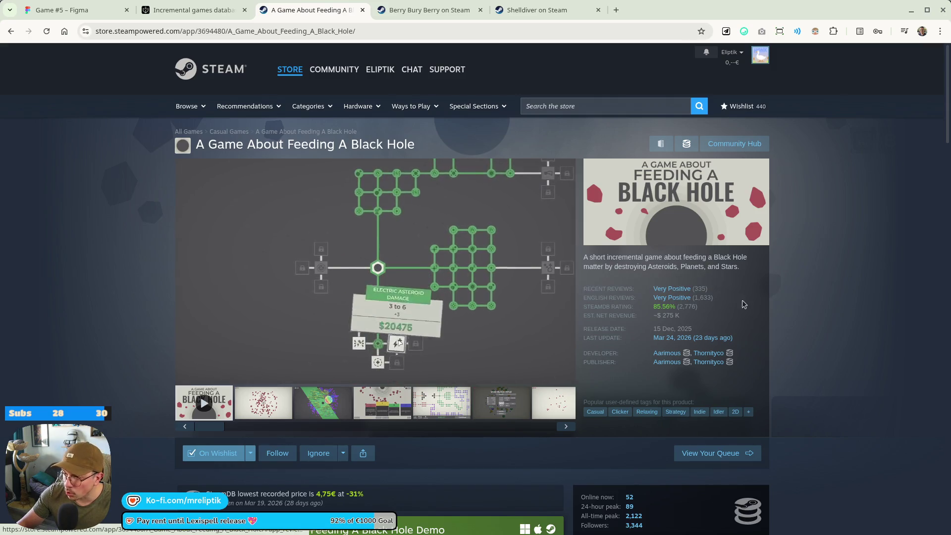
click(398, 12)
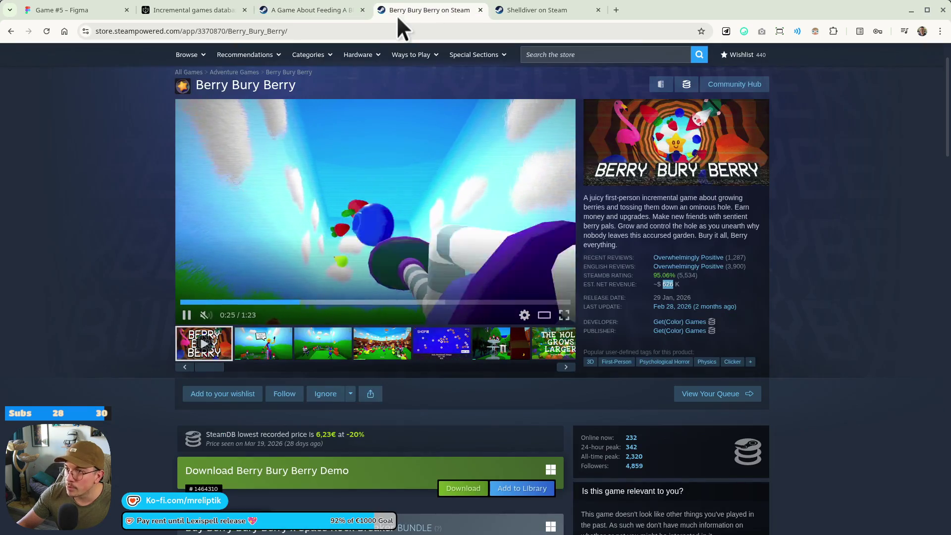
mouse_move(738, 270)
mouse_move(688, 281)
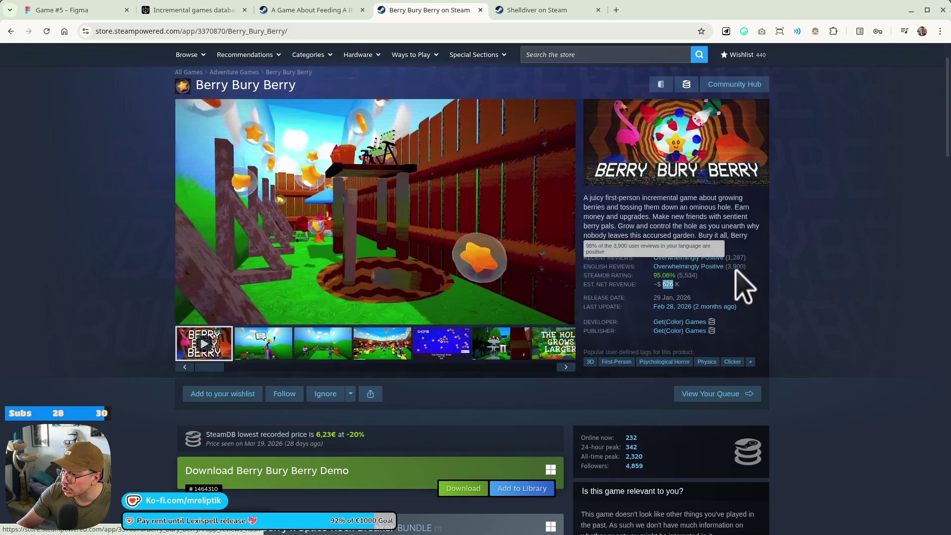
mouse_move(619, 271)
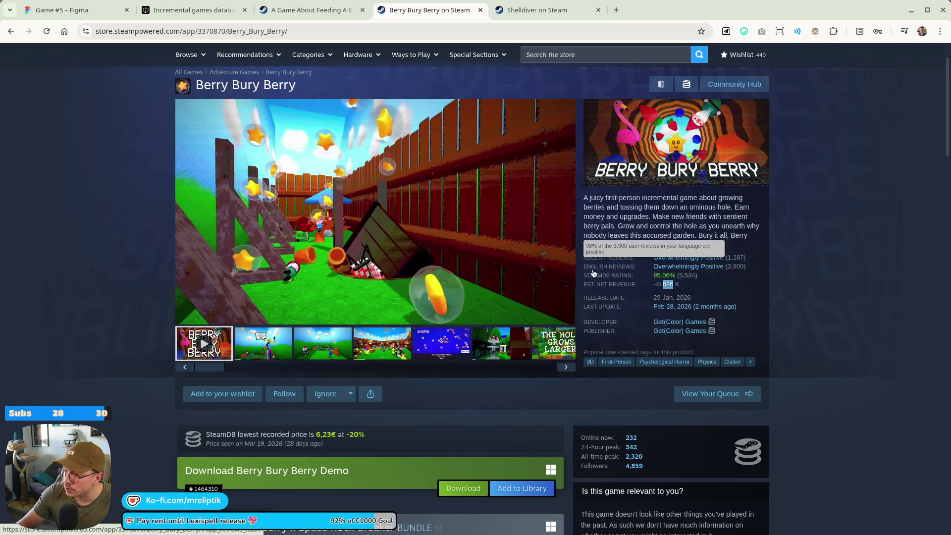
Return to Shelldiver's store page and read its review percentages.
key(ctrl+Tab)
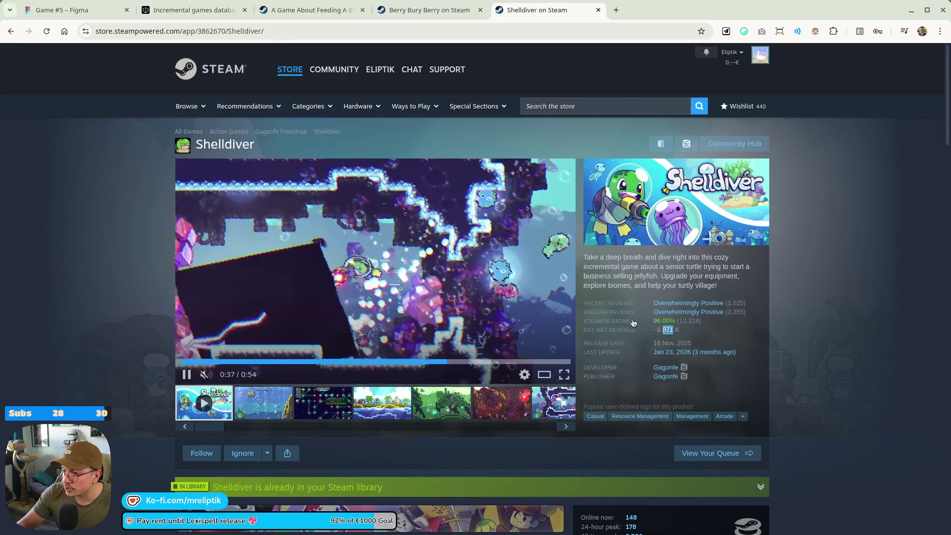
mouse_move(736, 314)
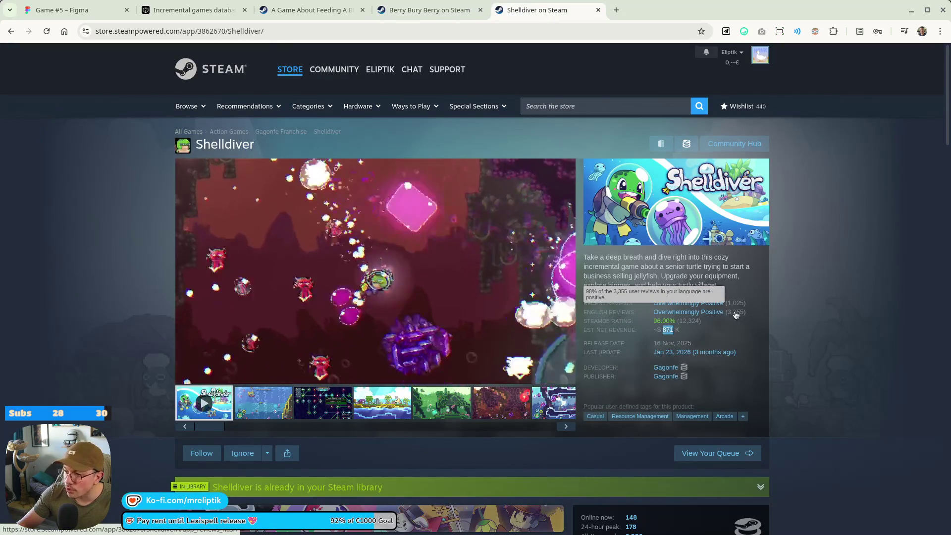
mouse_move(684, 325)
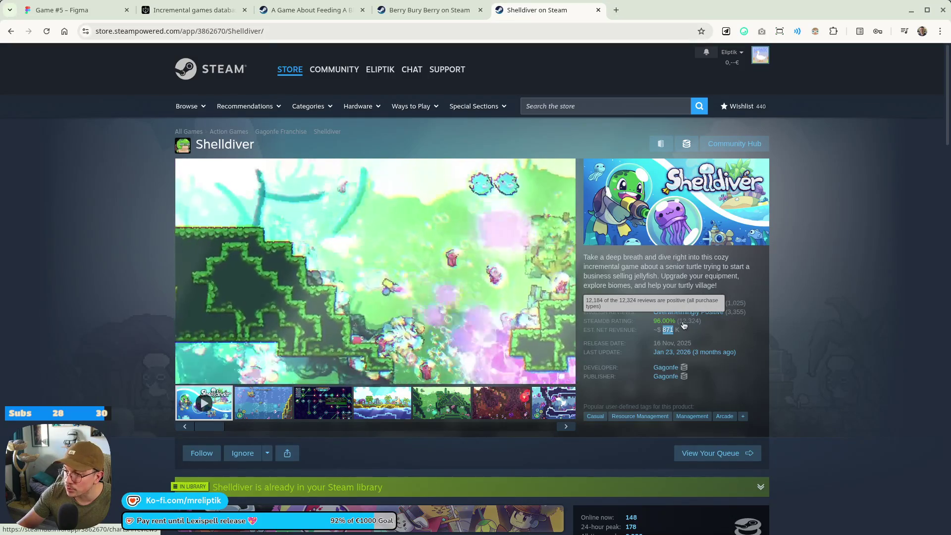
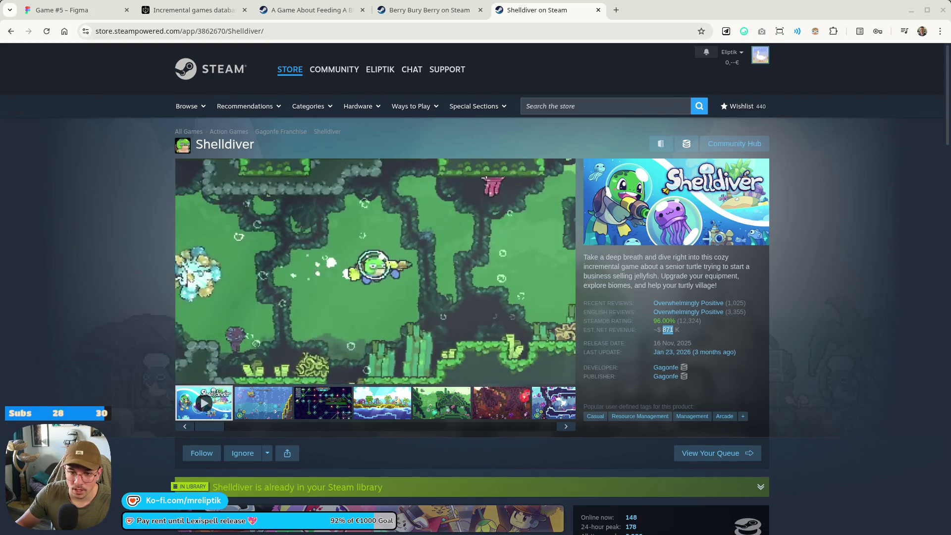
Move the detached One Coin Museum Steam tab into this window's tab strip.
mouse_move(107, 149)
mouse_down()
mouse_move(106, 95)
mouse_move(225, 4)
mouse_move(185, 6)
mouse_up()
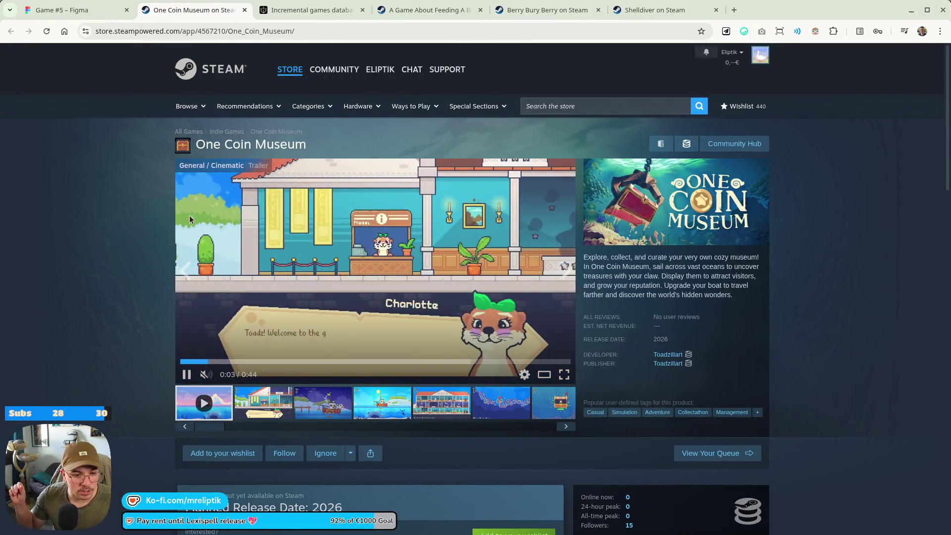
Put One Coin Museum on the Steam wishlist from its store page.
scroll(131, 353, down, 6)
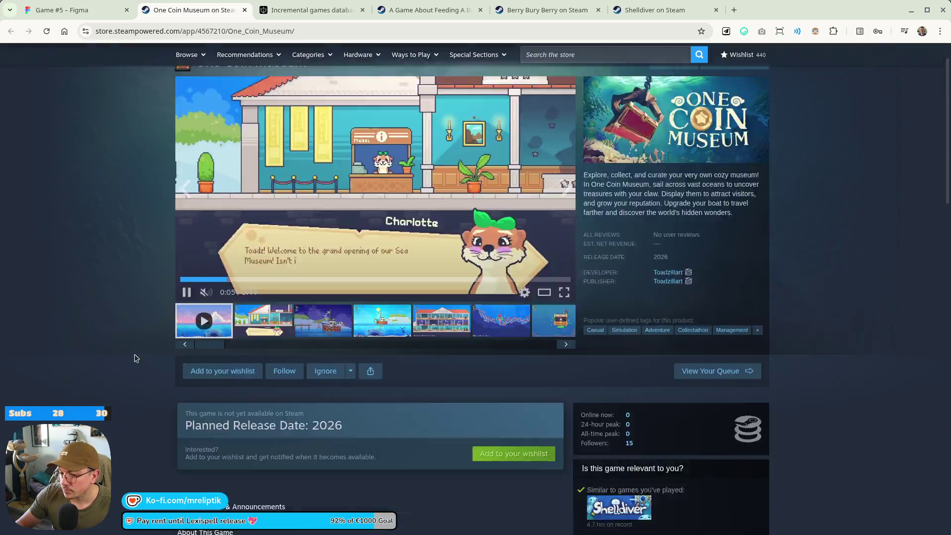
click(223, 96)
scroll(222, 119, up, 6)
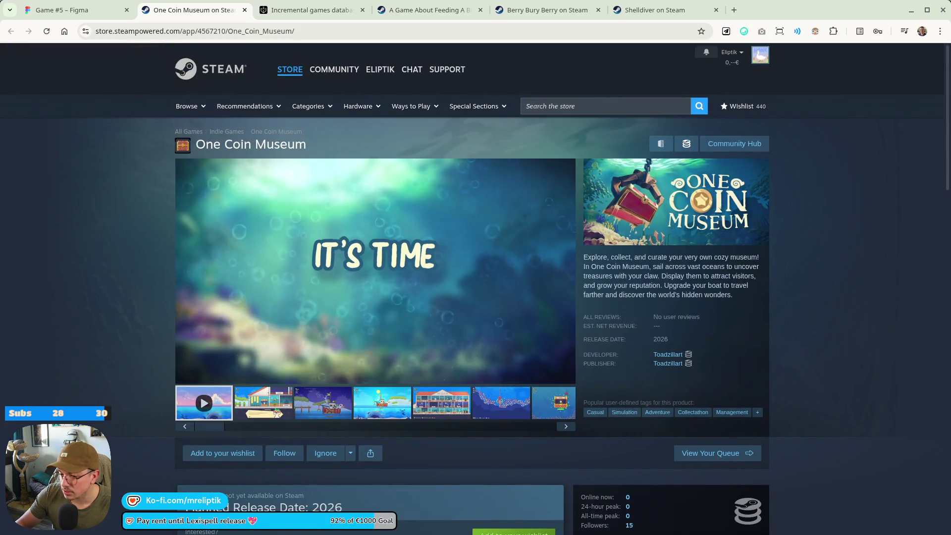
click(195, 31)
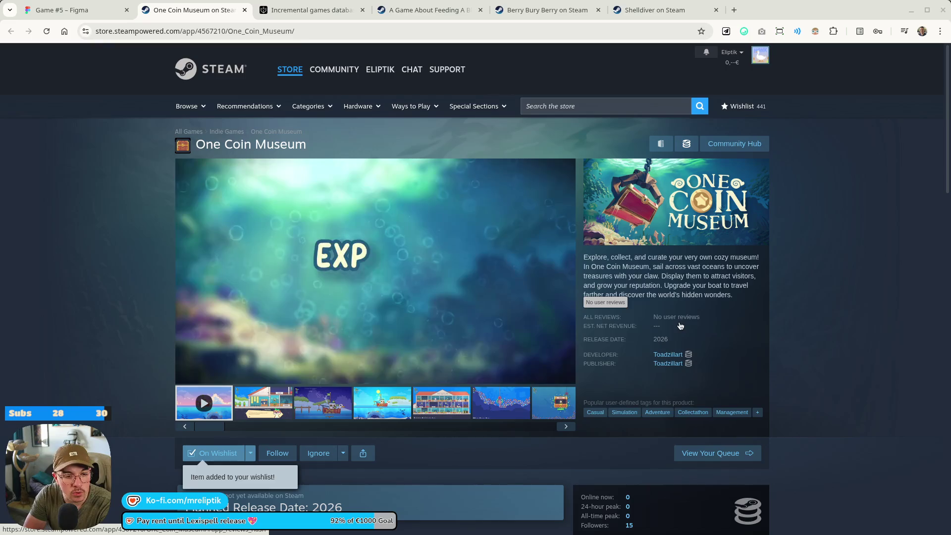
mouse_move(497, 327)
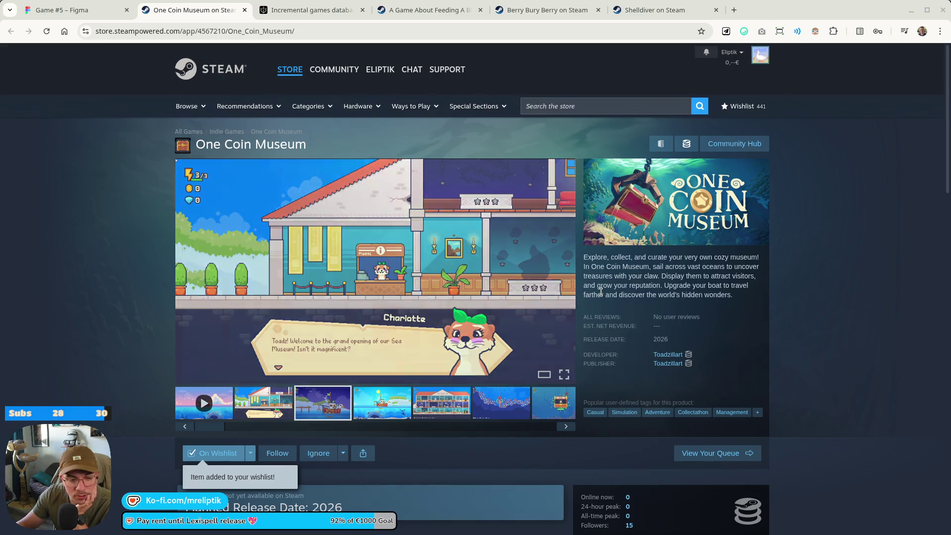
scroll(653, 194, down, 7)
Expand One Coin Museum's About This Game text with READ MORE, then return to the top.
scroll(366, 250, down, 14)
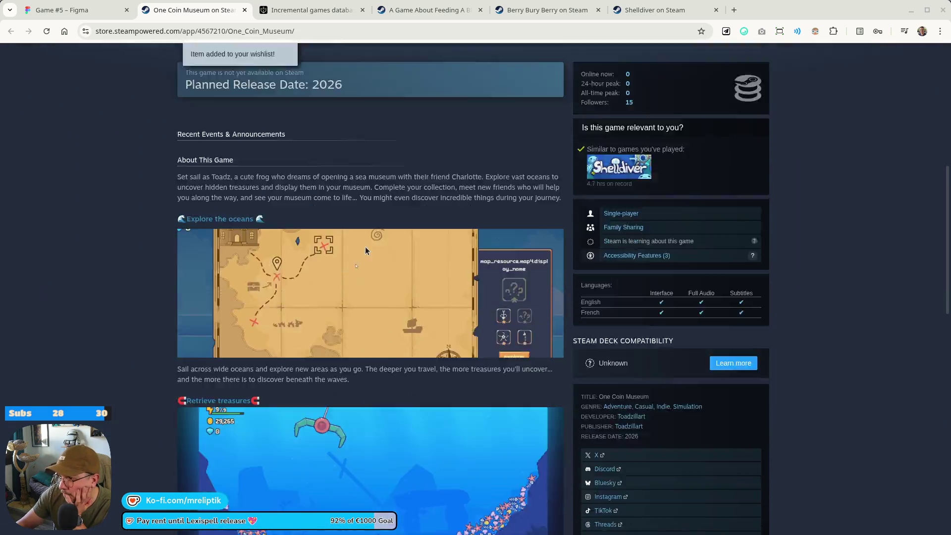
scroll(390, 327, up, 7)
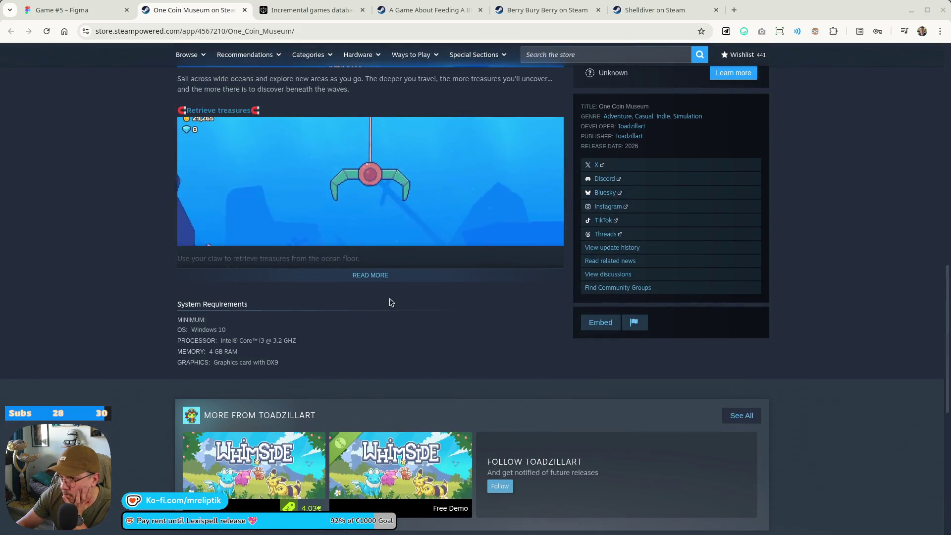
click(389, 275)
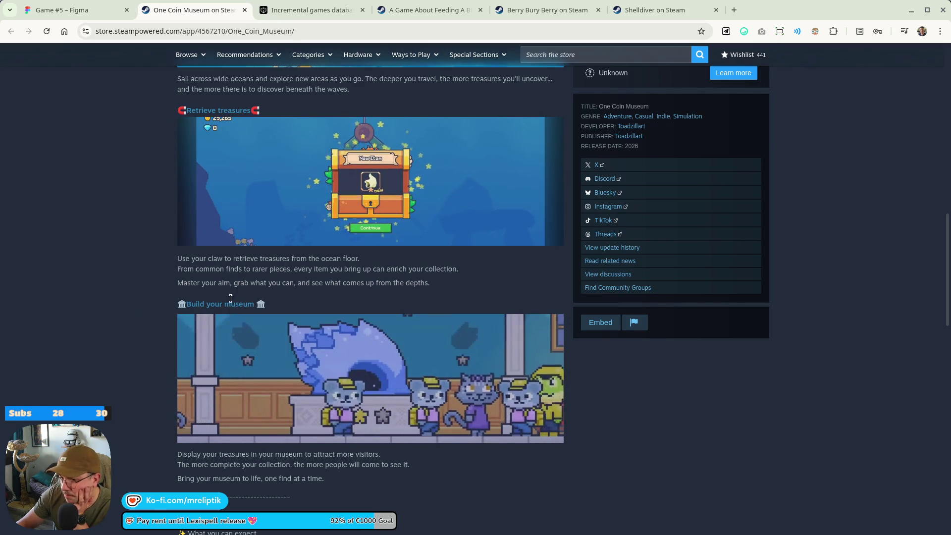
scroll(223, 279, up, 3)
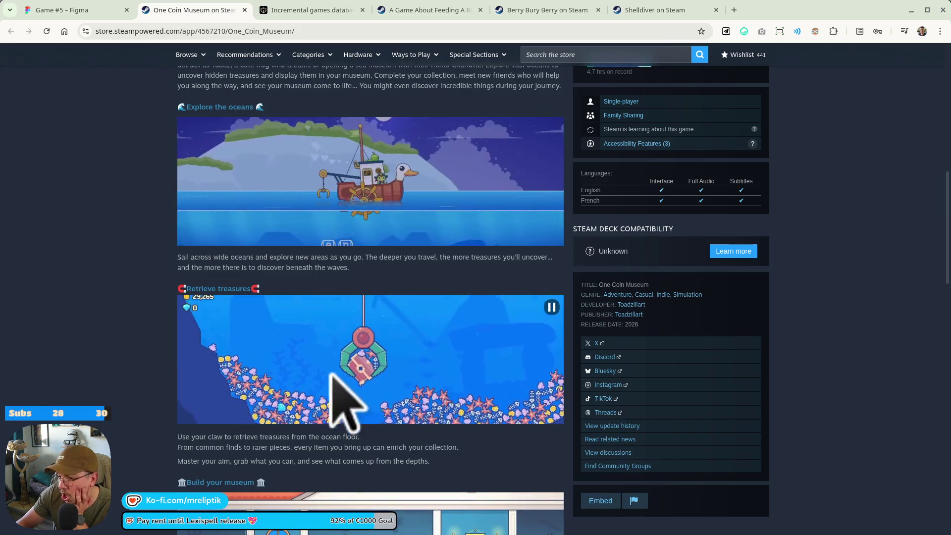
scroll(329, 382, up, 15)
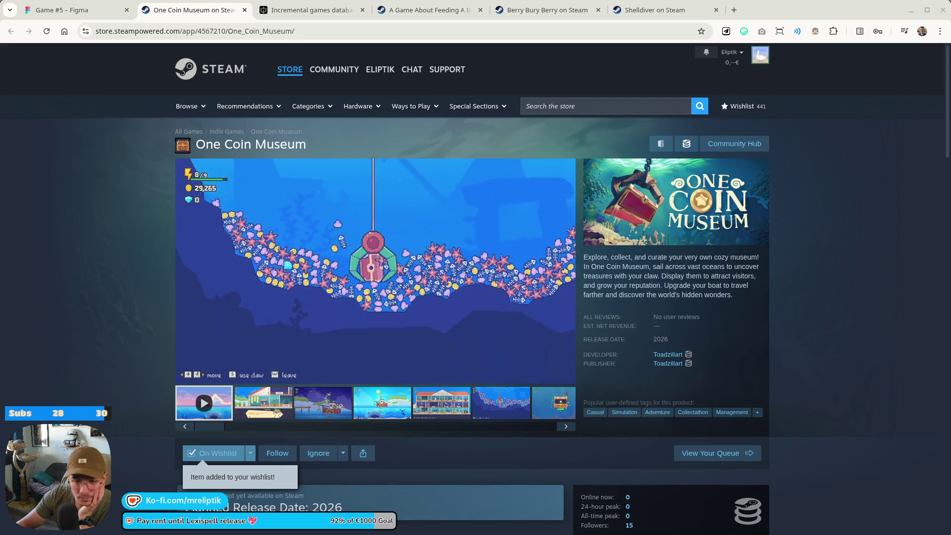
Restore the closed Pongerground Playdate tab, then go back to the One Coin Museum tab.
key(ctrl+shift+t)
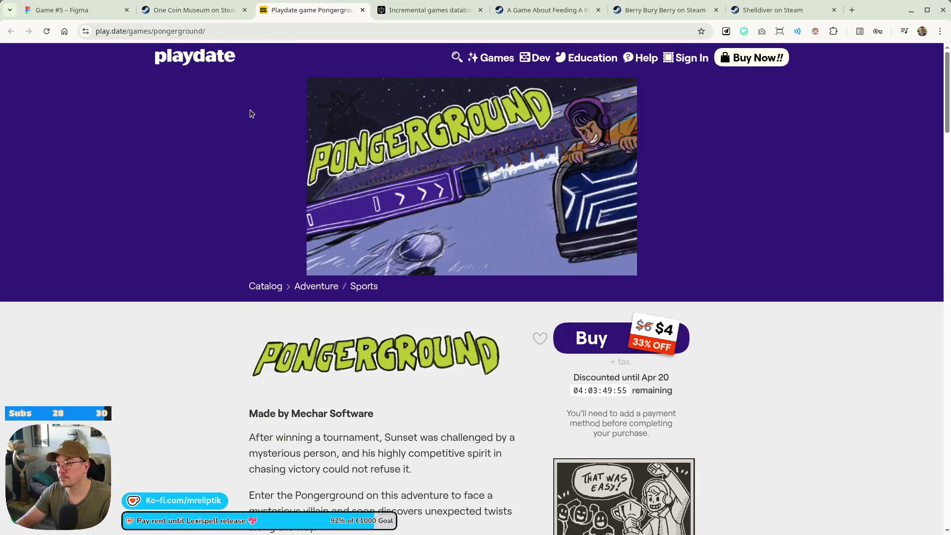
key(ctrl+shift+Tab)
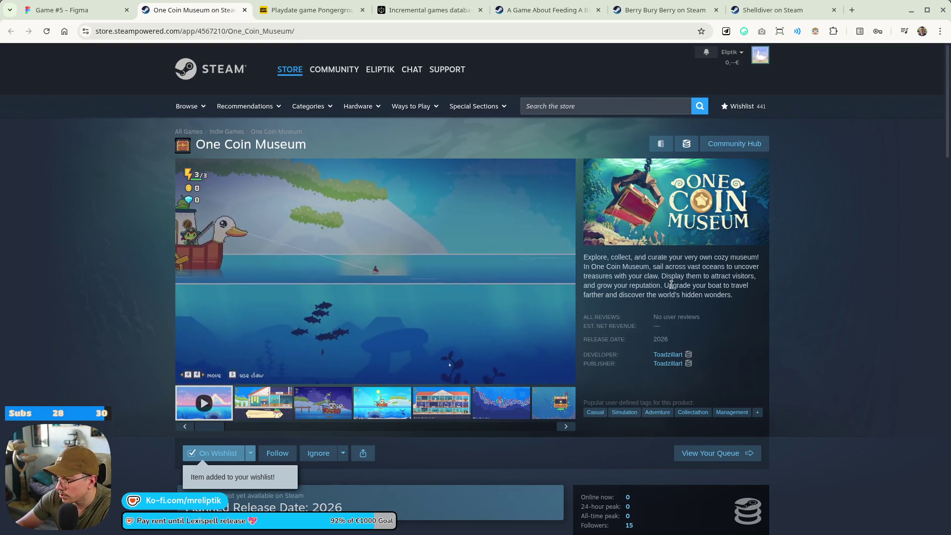
click(286, 362)
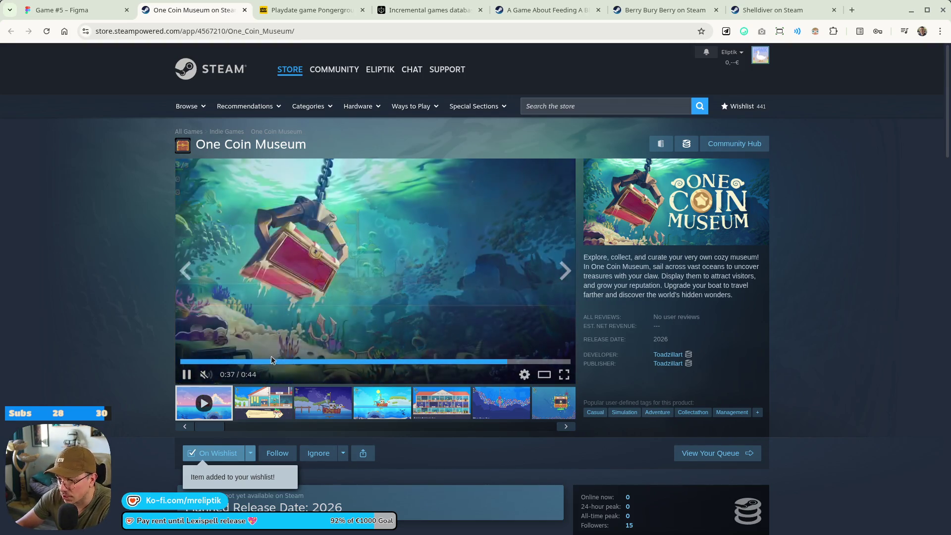
click(316, 404)
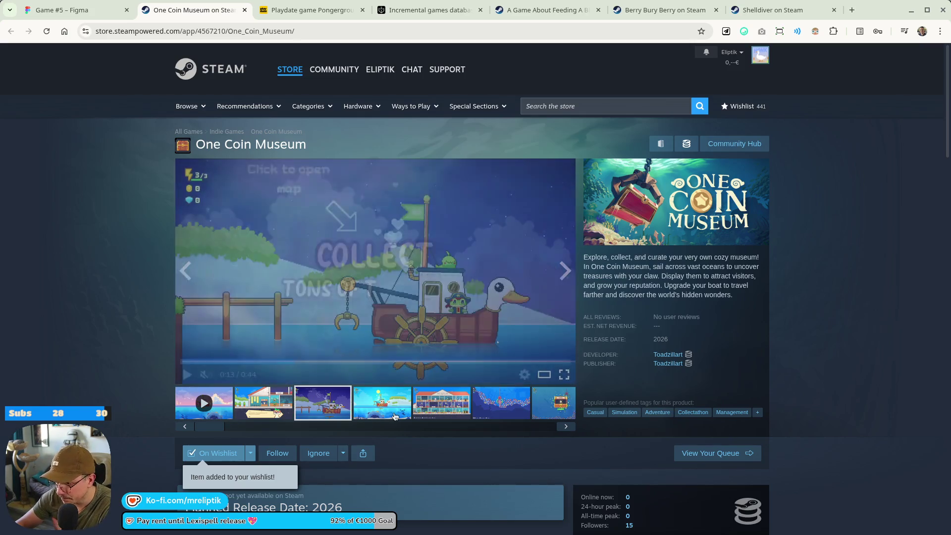
click(394, 414)
click(447, 407)
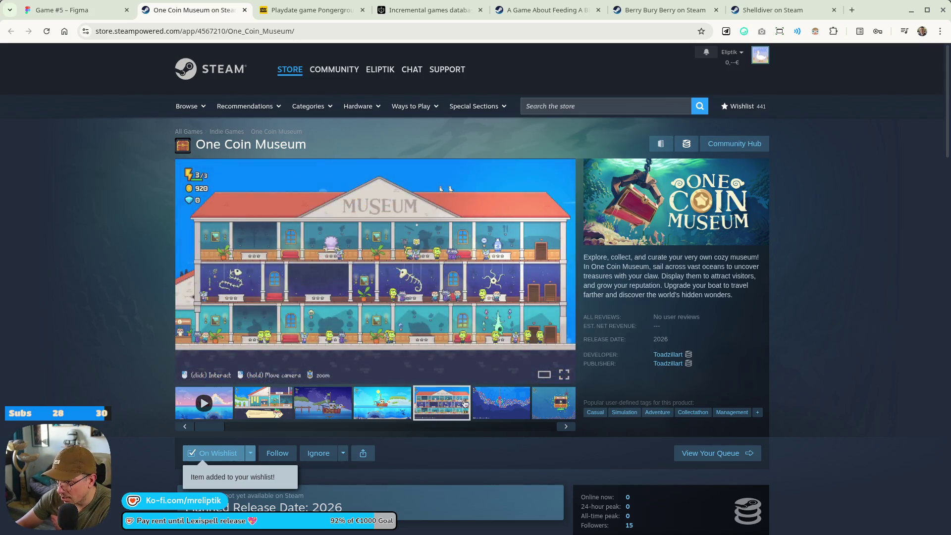
click(405, 405)
scroll(376, 360, down, 5)
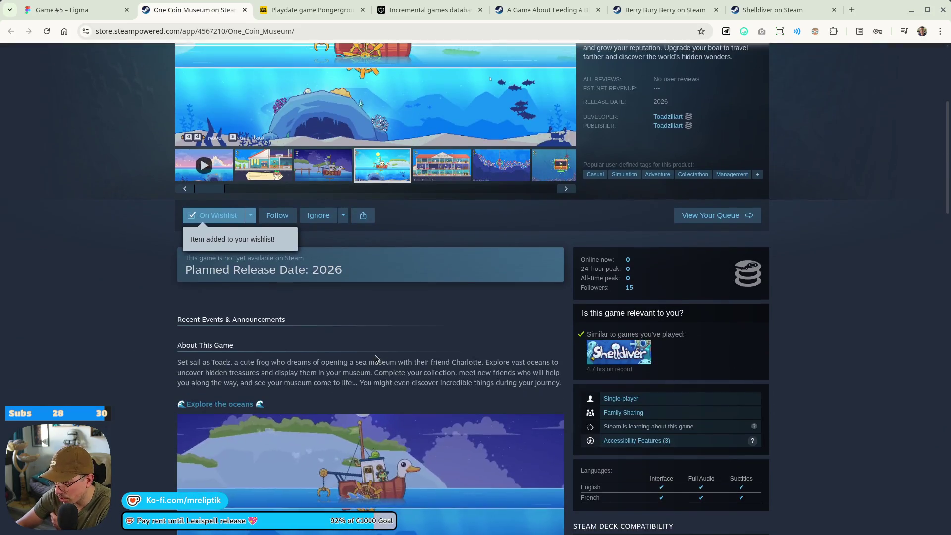
scroll(377, 358, down, 2)
scroll(377, 358, down, 10)
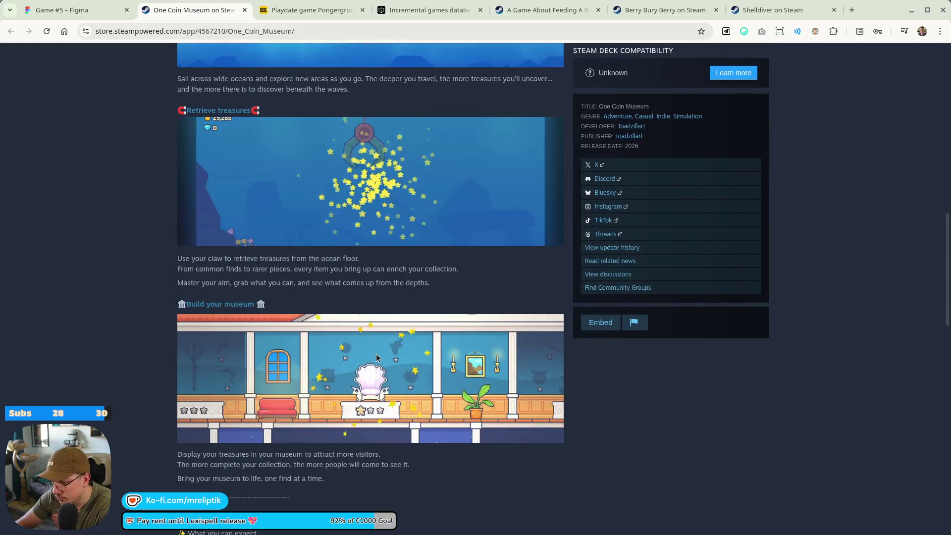
mouse_move(179, 252)
mouse_down()
mouse_move(361, 280)
mouse_move(236, 251)
mouse_move(355, 274)
mouse_move(445, 268)
mouse_up()
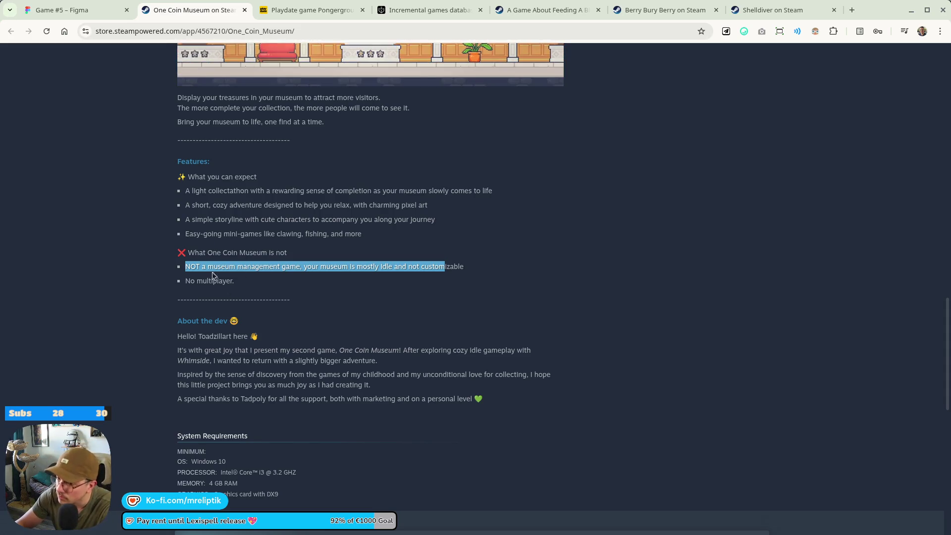
double_click(190, 281)
scroll(358, 360, down, 3)
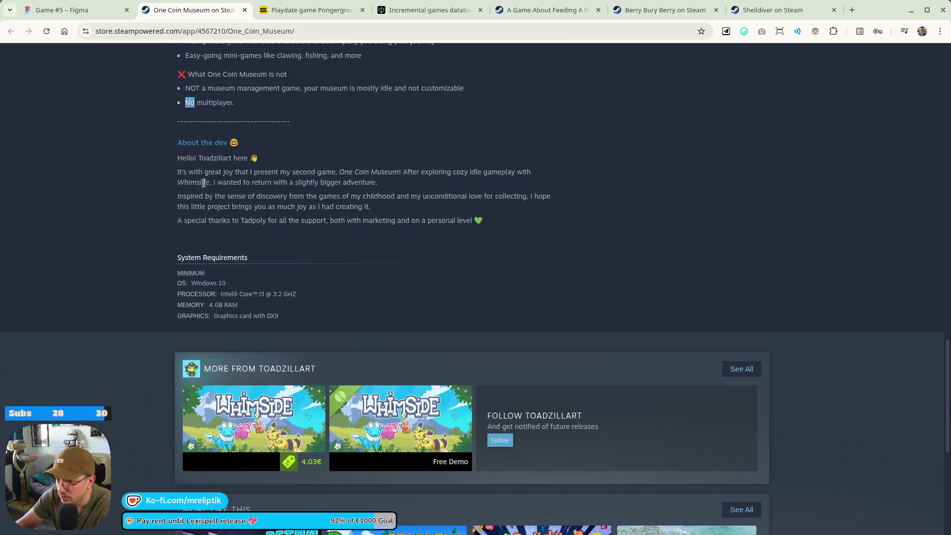
drag(181, 157, 530, 230)
click(314, 339)
scroll(305, 370, up, 2)
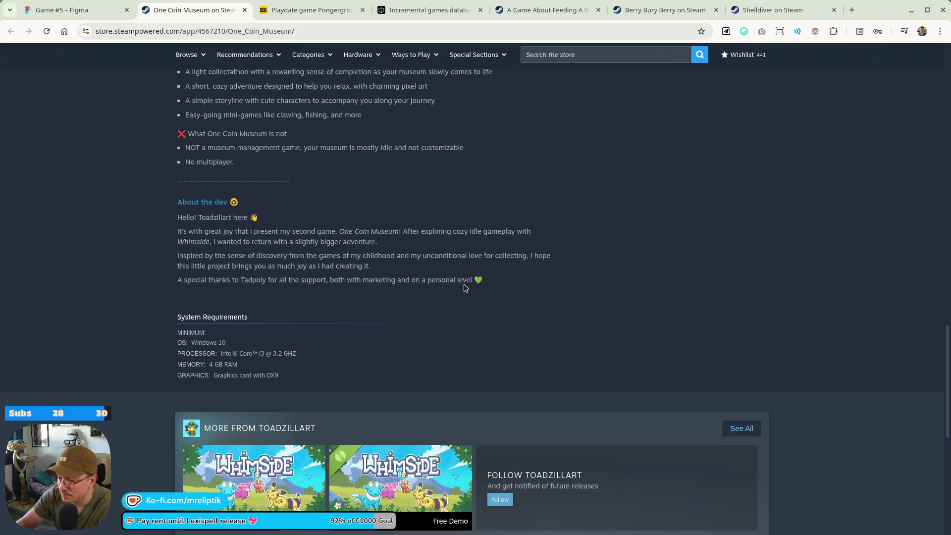
scroll(473, 289, down, 5)
scroll(436, 216, up, 20)
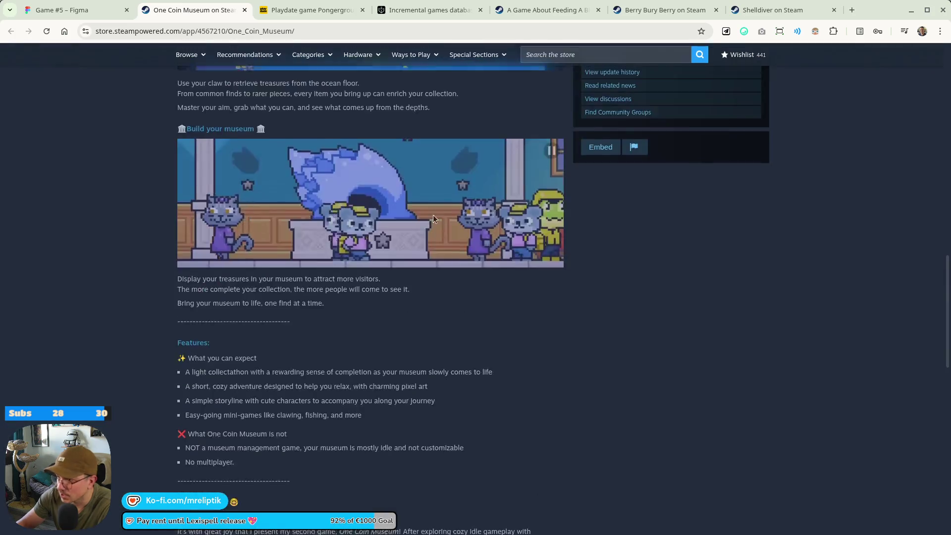
key(ctrl+1)
click(213, 14)
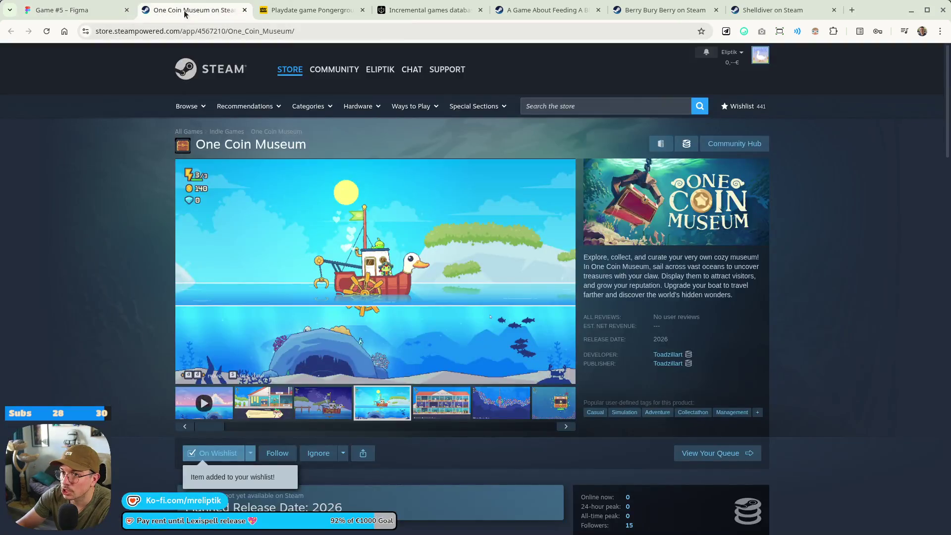
key(ctrl+w)
click(224, 31)
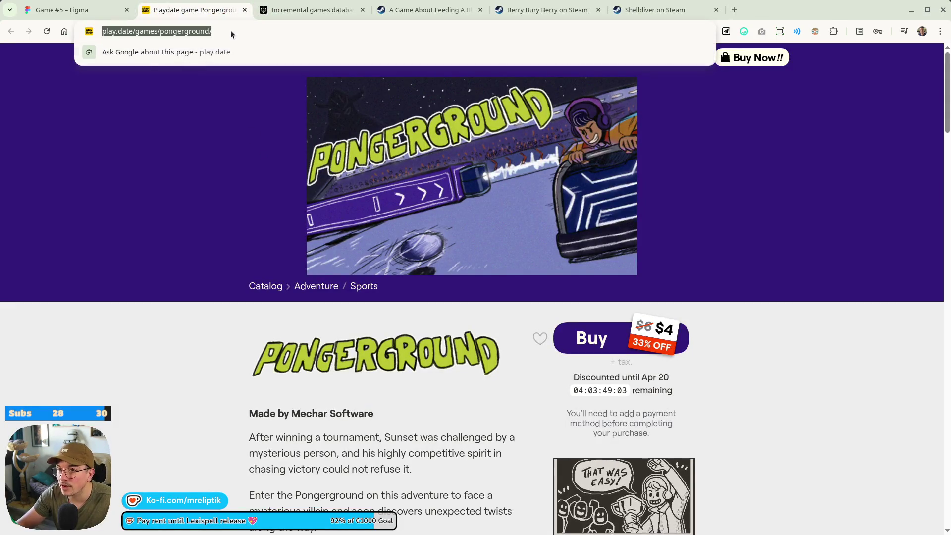
key(alt+Tab)
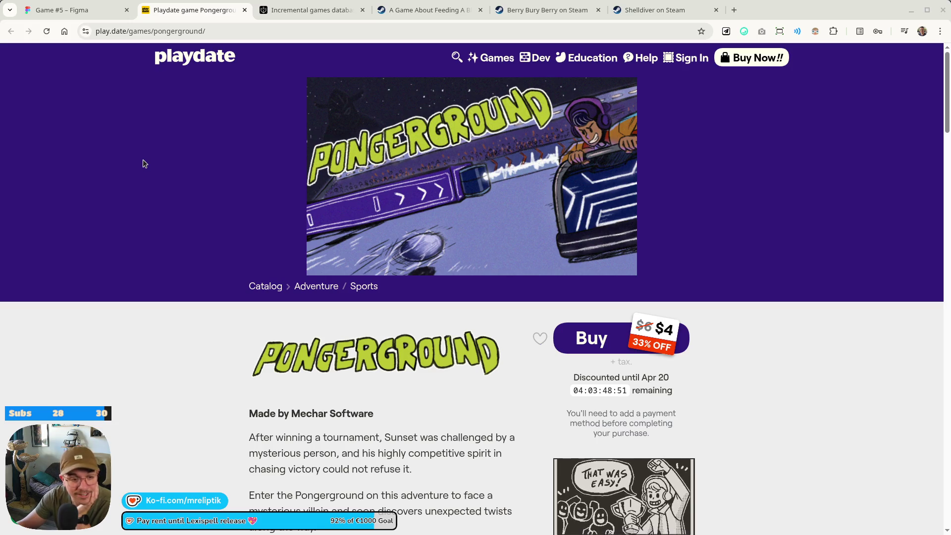
scroll(148, 208, down, 1)
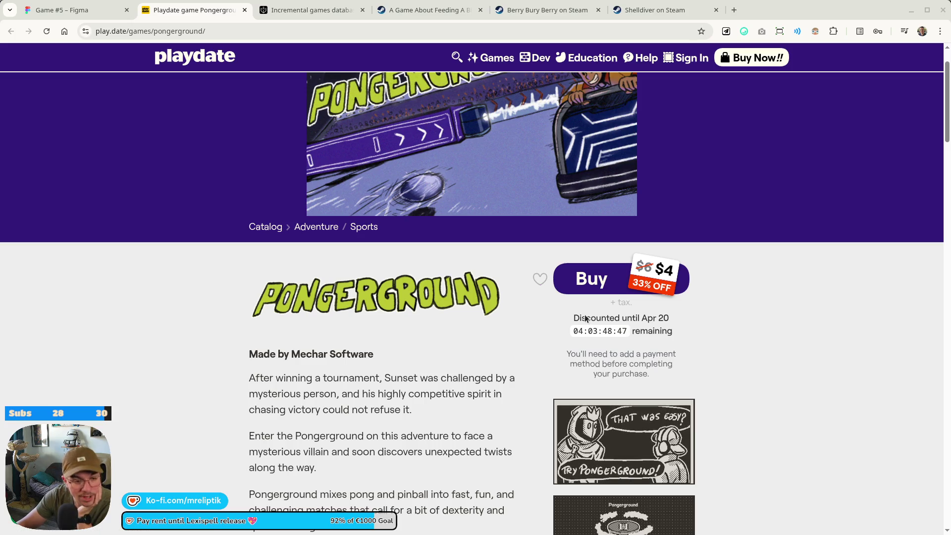
scroll(619, 297, down, 2)
scroll(540, 288, down, 6)
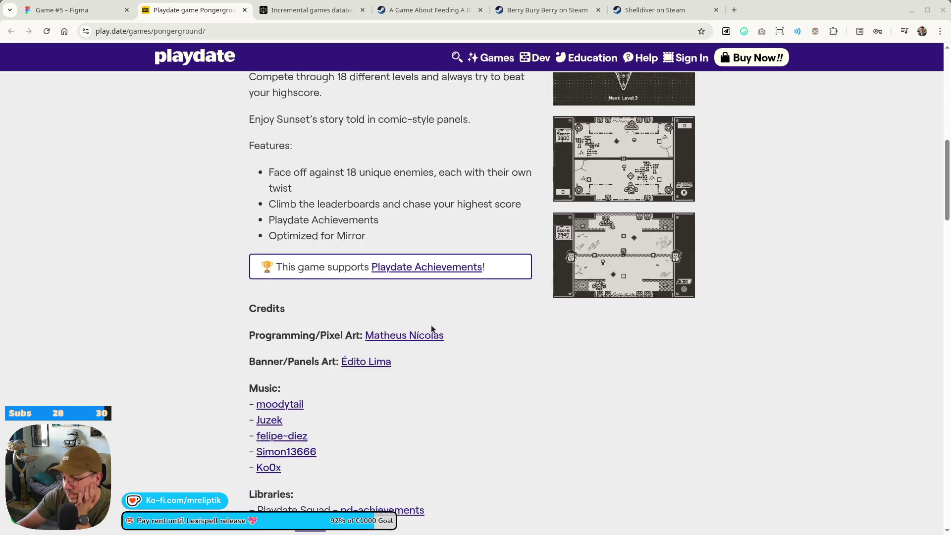
scroll(509, 342, down, 4)
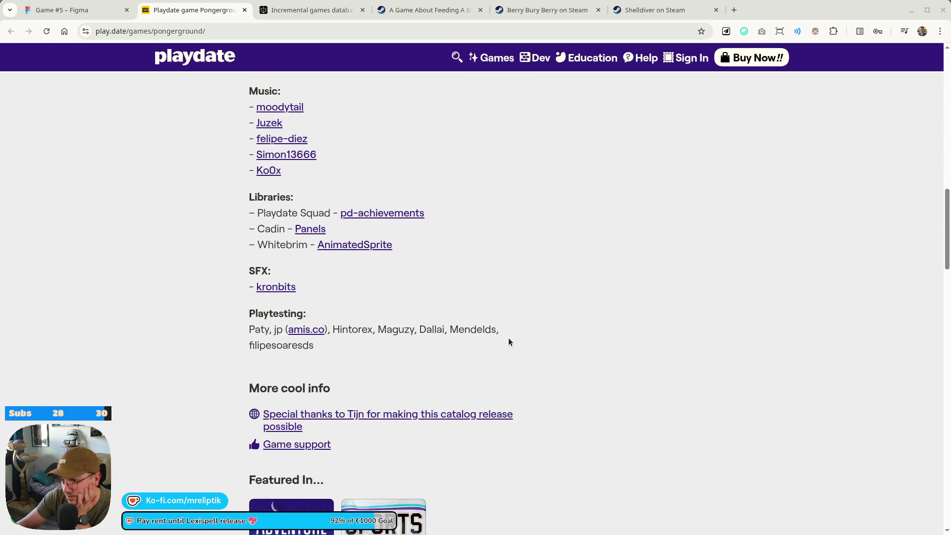
scroll(509, 341, down, 4)
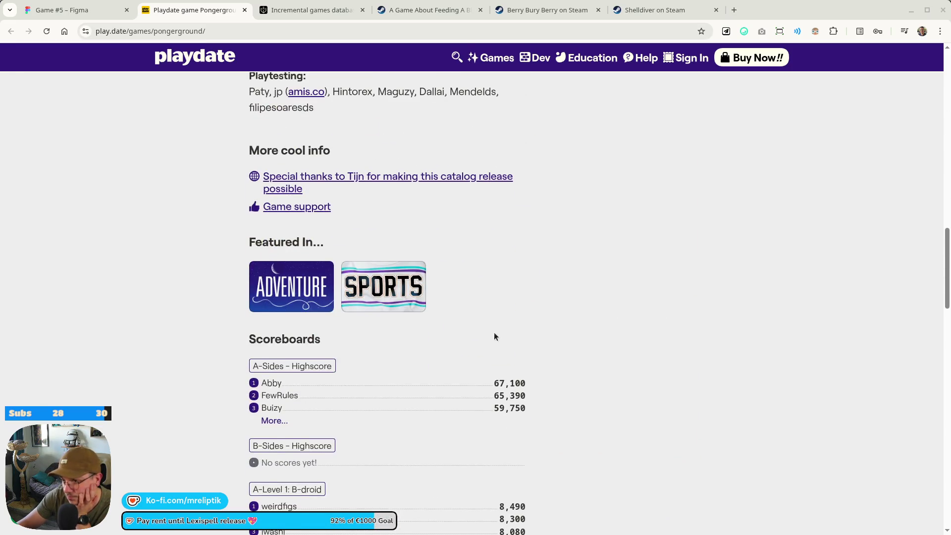
scroll(493, 331, up, 5)
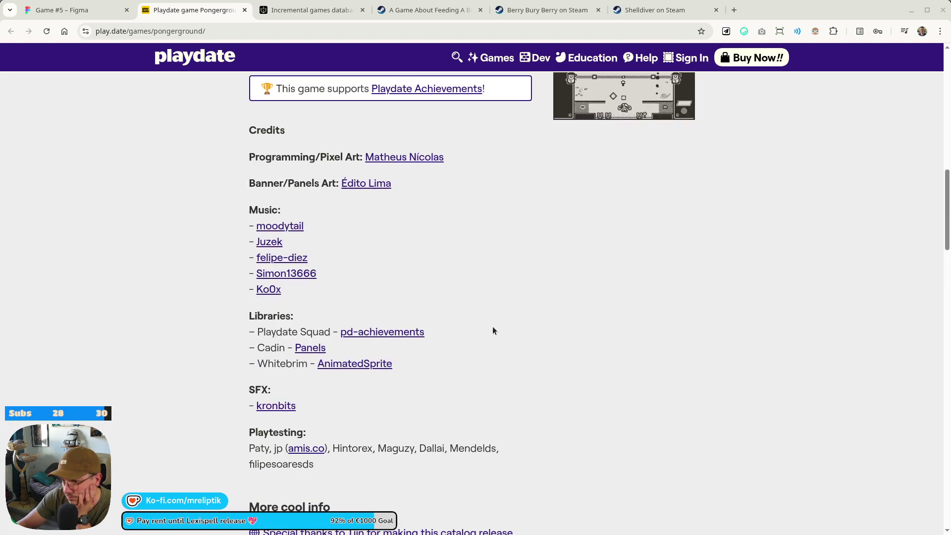
scroll(493, 331, up, 5)
scroll(492, 331, up, 4)
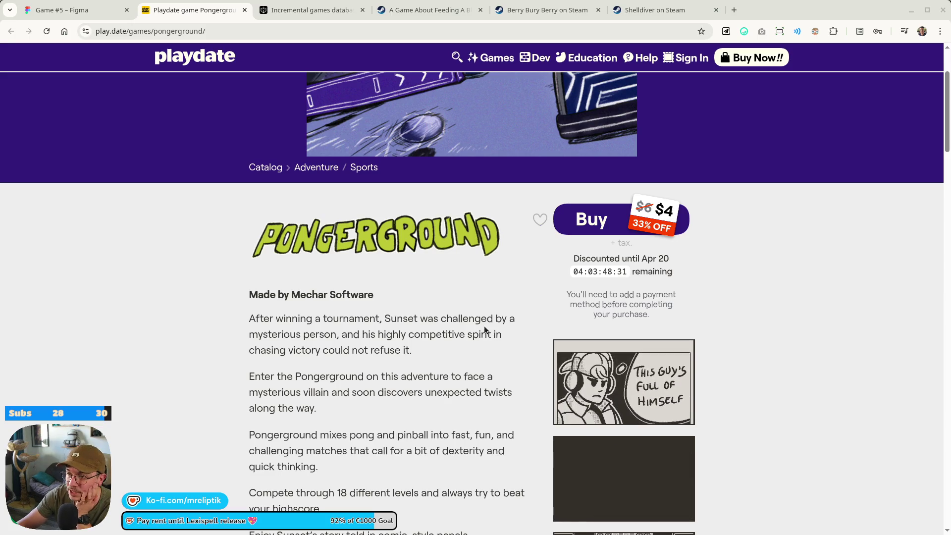
scroll(485, 211, up, 3)
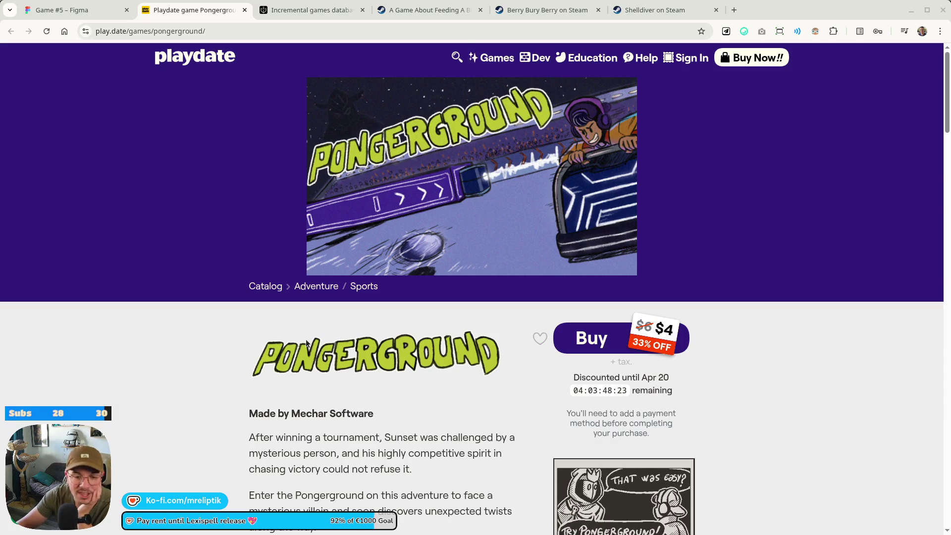
scroll(580, 327, down, 1)
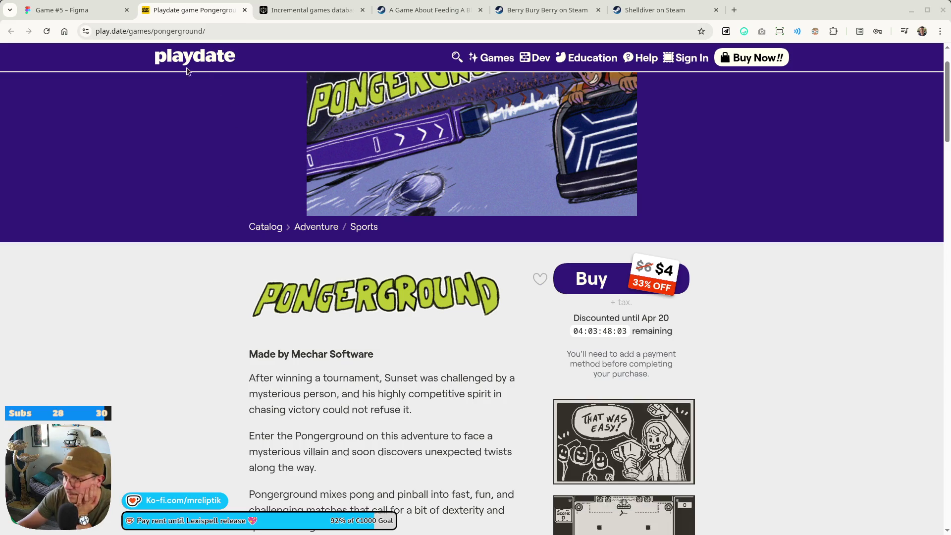
Close the Pongerground catalog and Feeding A Black Hole store tabs.
middle_click(182, 9)
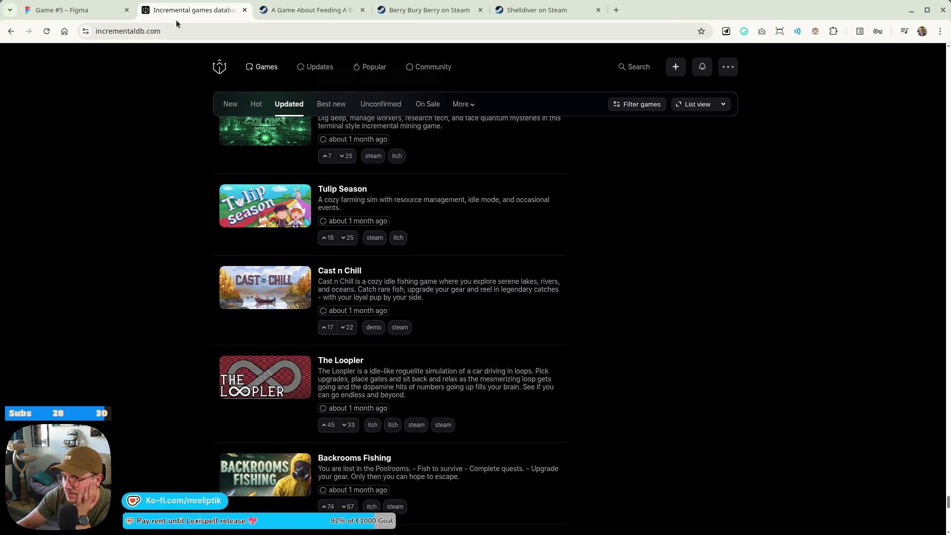
click(308, 15)
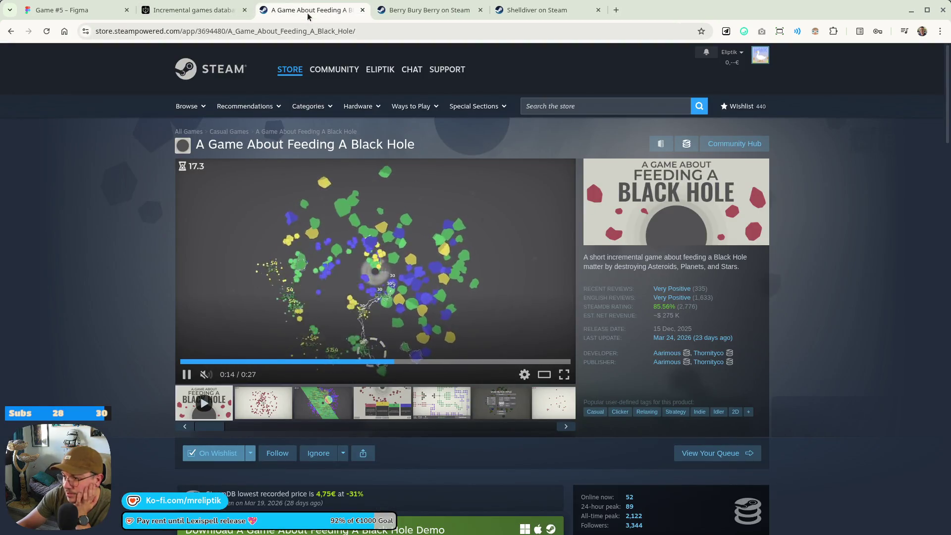
middle_click(308, 16)
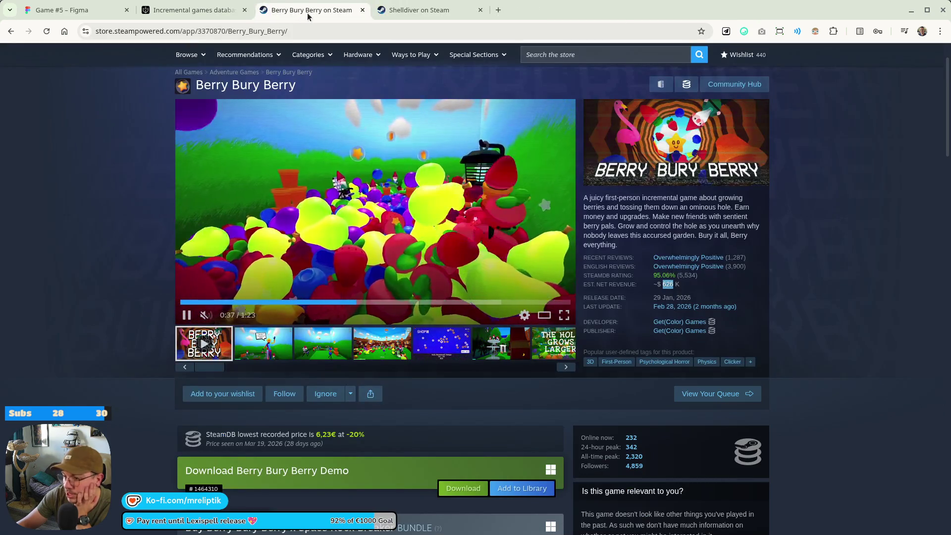
Download and install the Berry Bury Berry Demo through the installed Steam client.
click(474, 495)
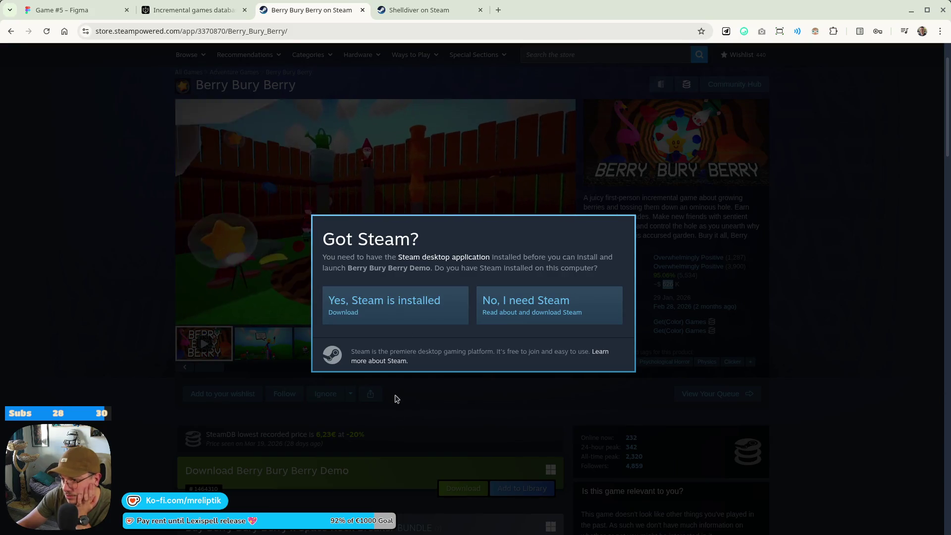
click(371, 317)
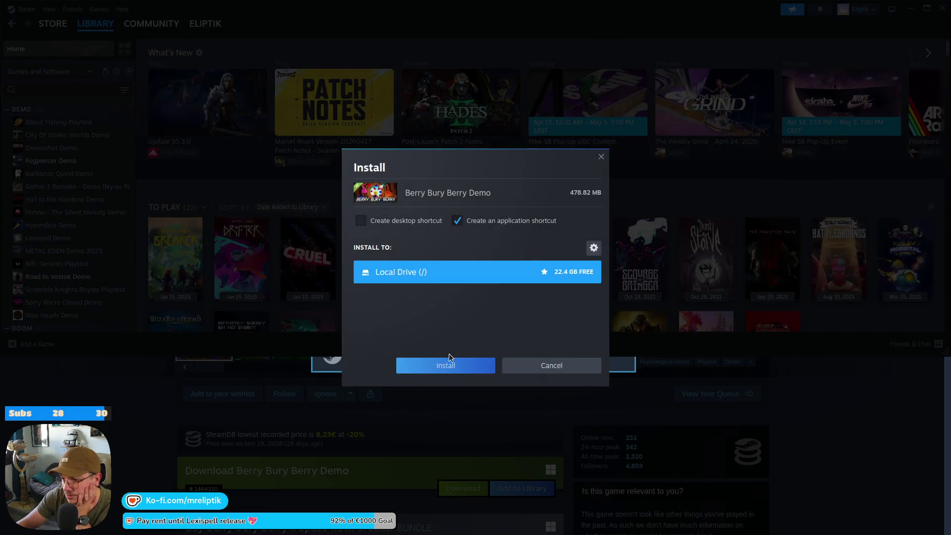
click(448, 362)
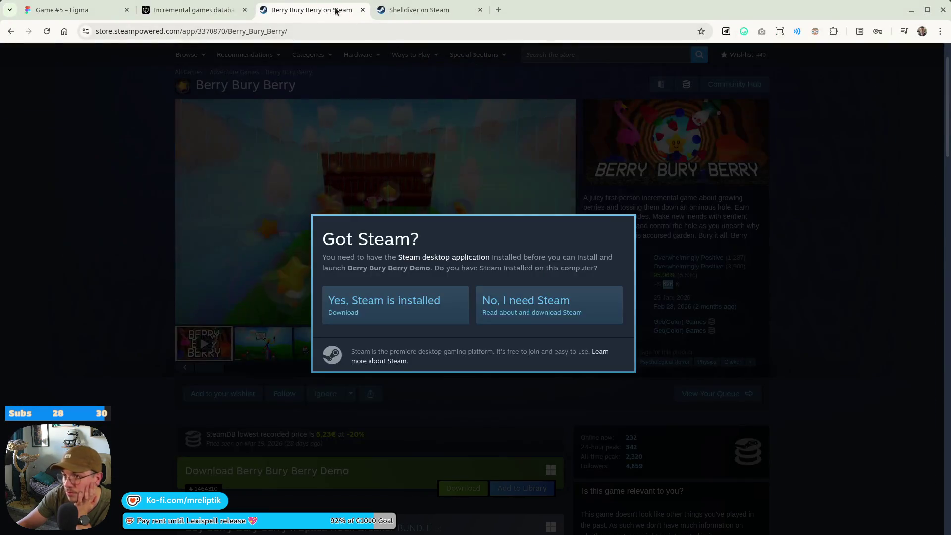
Close the Shelldiver store page and the remaining Steam store tab.
click(335, 11)
key(ctrl+w)
key(ctrl+w)
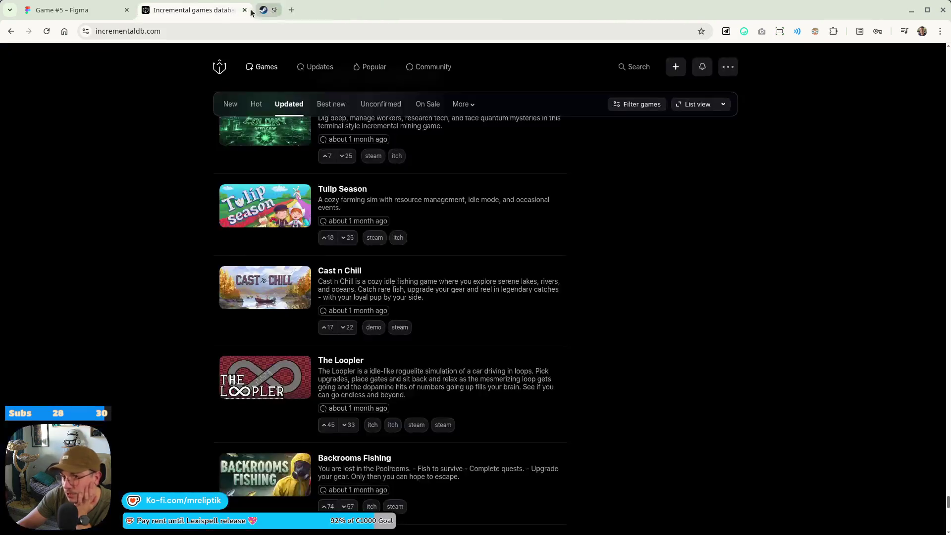
click(69, 16)
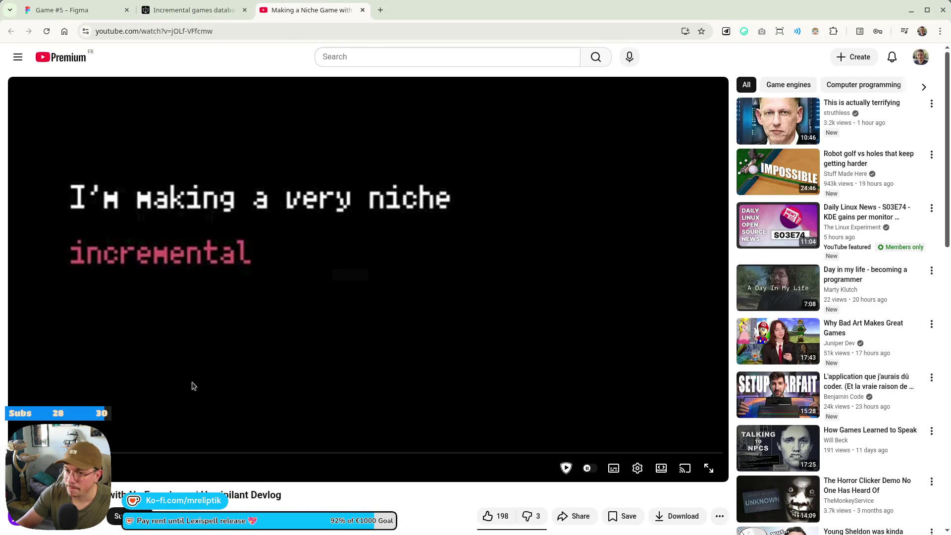
Pause the niche-clicker devlog and open the YouTube home page in a background tab.
click(270, 291)
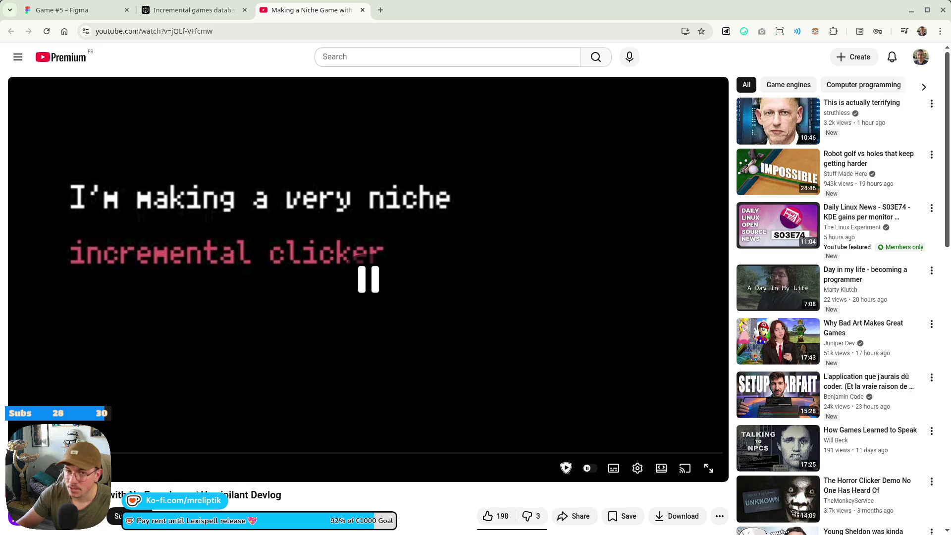
middle_click(65, 60)
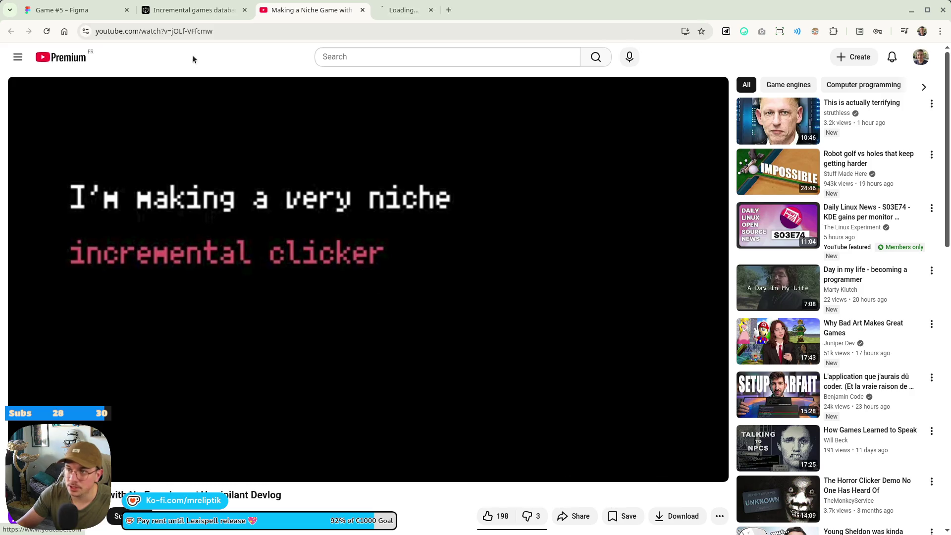
Search 'aarimous', open 'So you want to make an Incremental Game?', then return to the devlog.
click(430, 12)
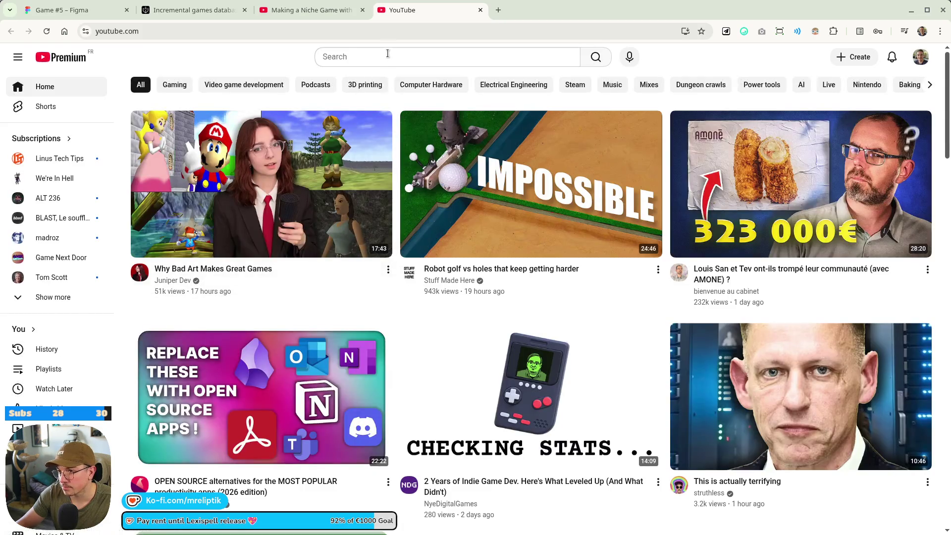
click(389, 52)
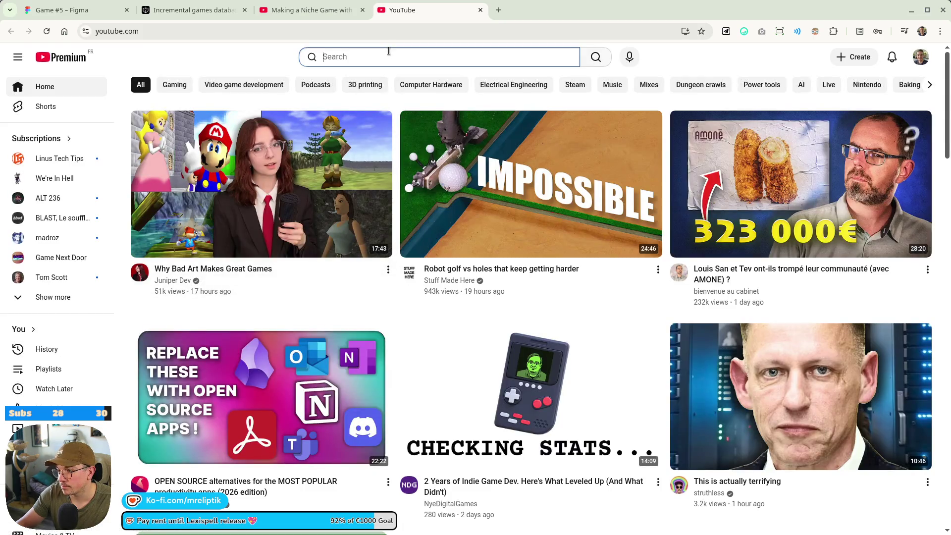
text(aarimous)
key(Return)
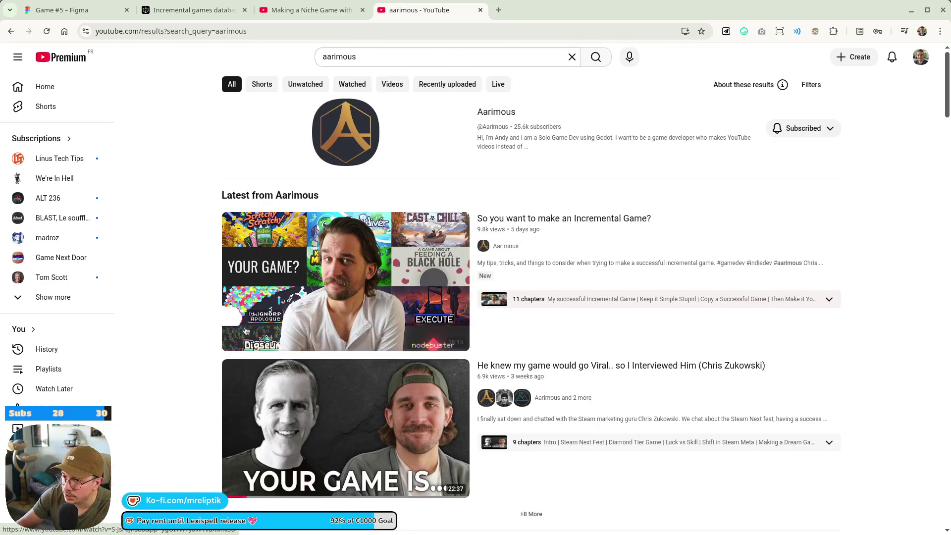
click(553, 227)
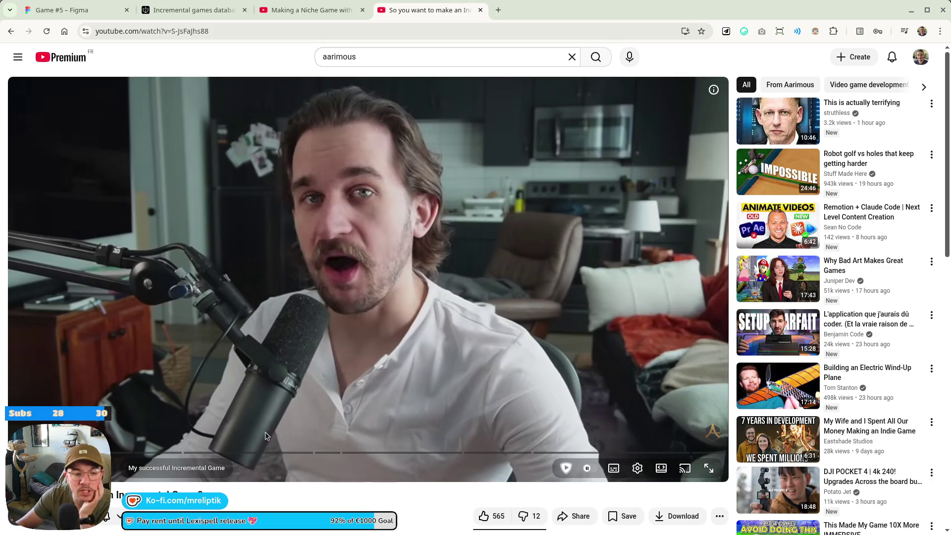
click(305, 10)
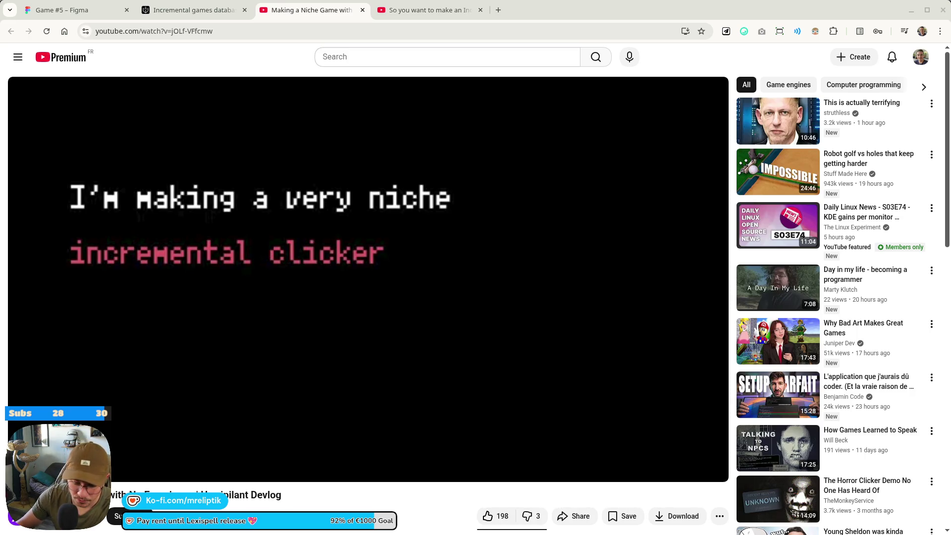
Resume the devlog, lower the volume, and set playback quality to 1440p.
click(238, 357)
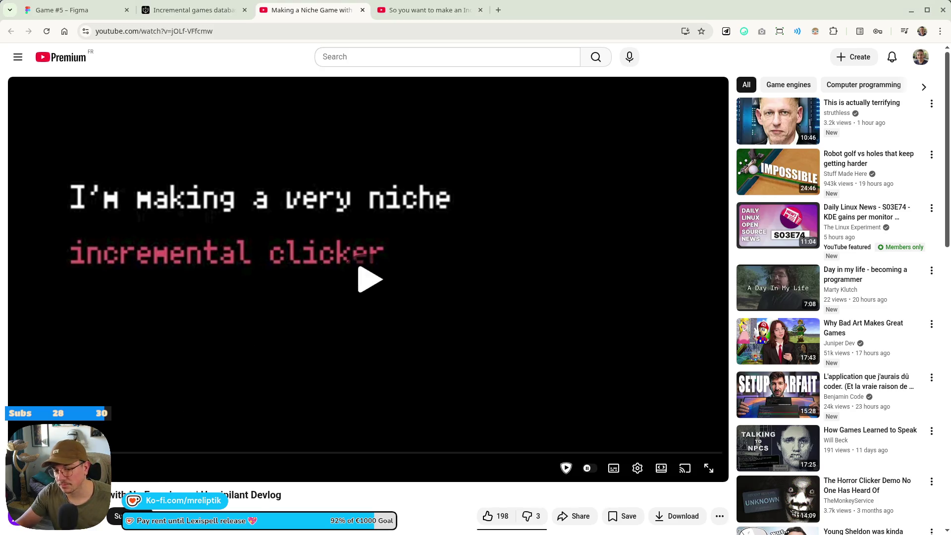
key(XF86AudioLowerVolume)
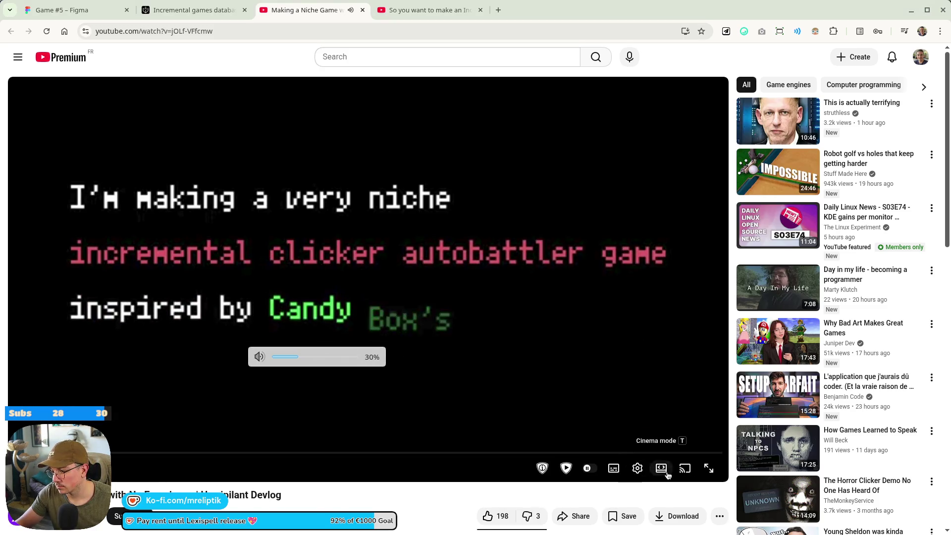
click(638, 471)
click(679, 434)
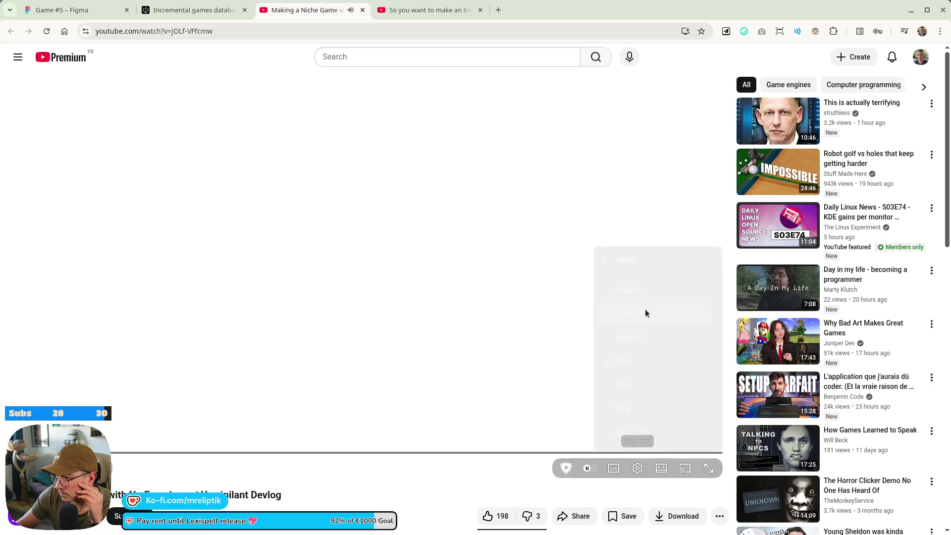
click(644, 313)
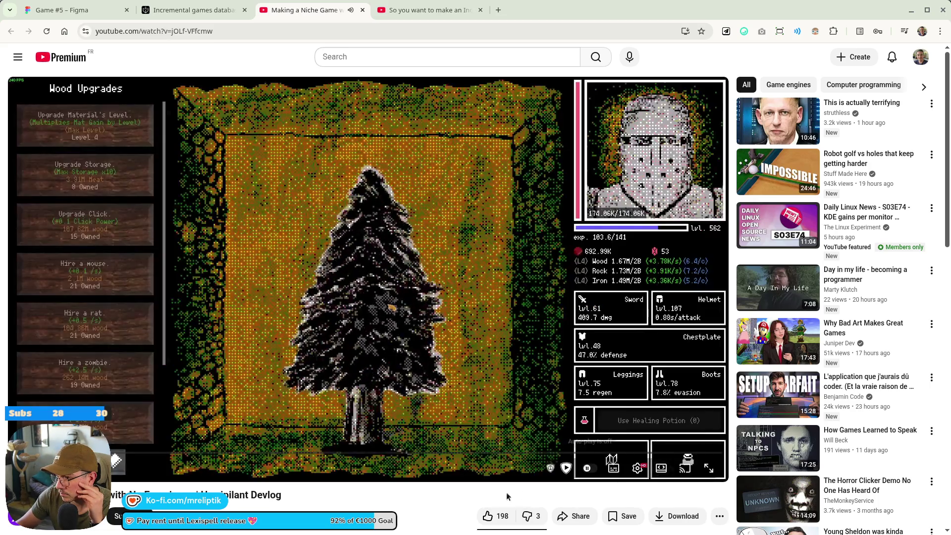
Raise the volume to 35%, turn on auto-generated captions, then pause and resume.
key(XF86AudioRaiseVolume)
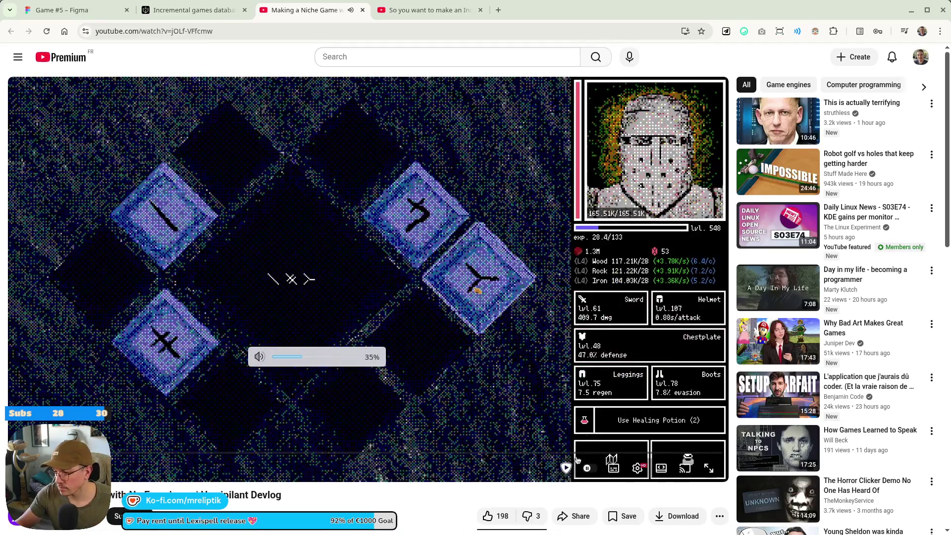
click(614, 468)
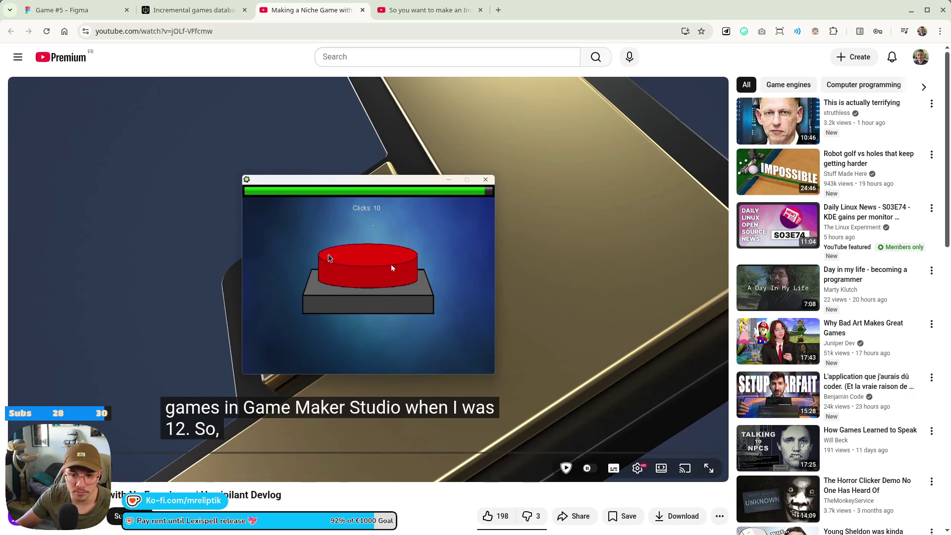
click(348, 307)
key(space)
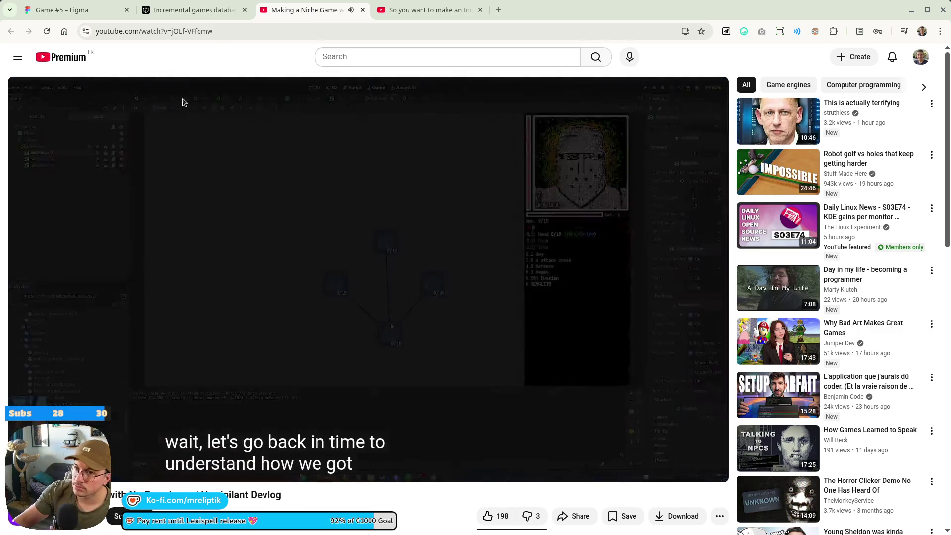
click(183, 102)
key(ctrl+1)
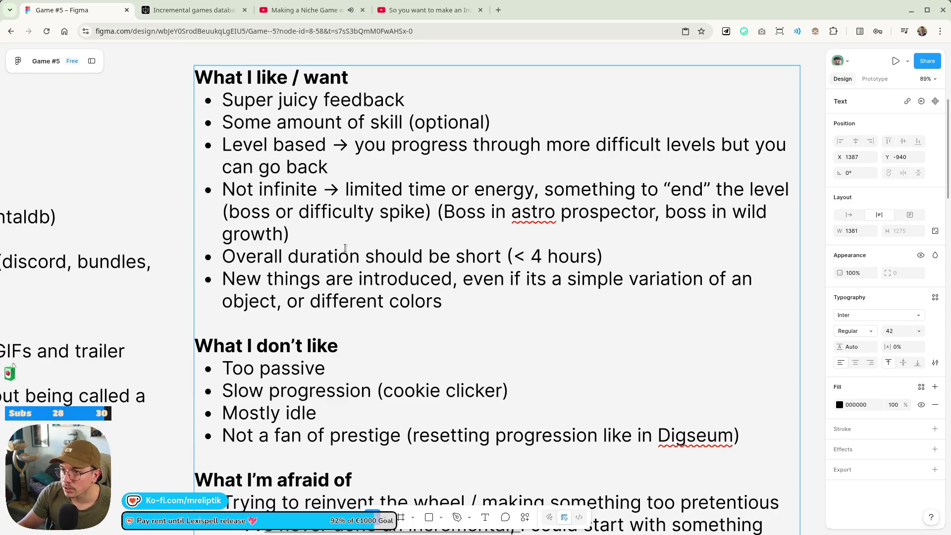
scroll(401, 265, up, 10)
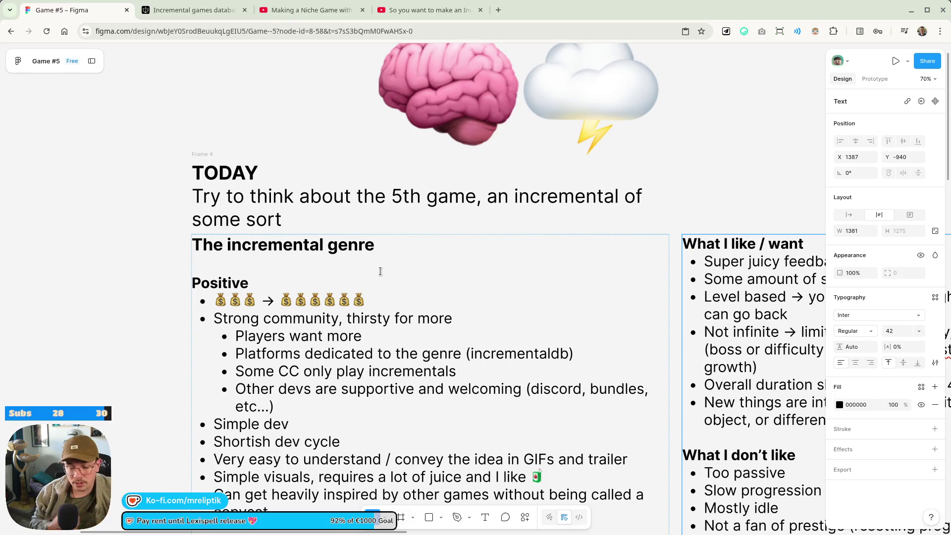
scroll(380, 271, down, 10)
scroll(240, 304, down, 5)
scroll(239, 304, up, 4)
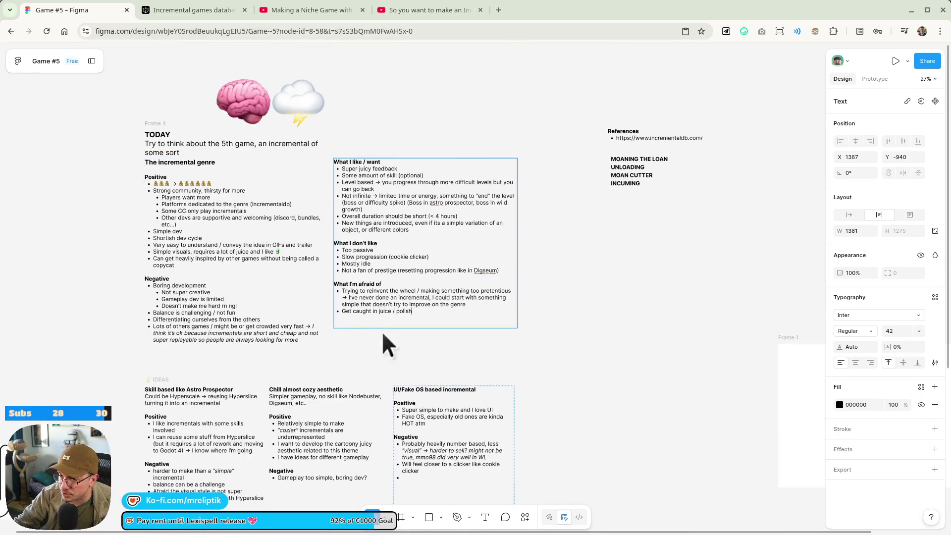
scroll(253, 218, down, 3)
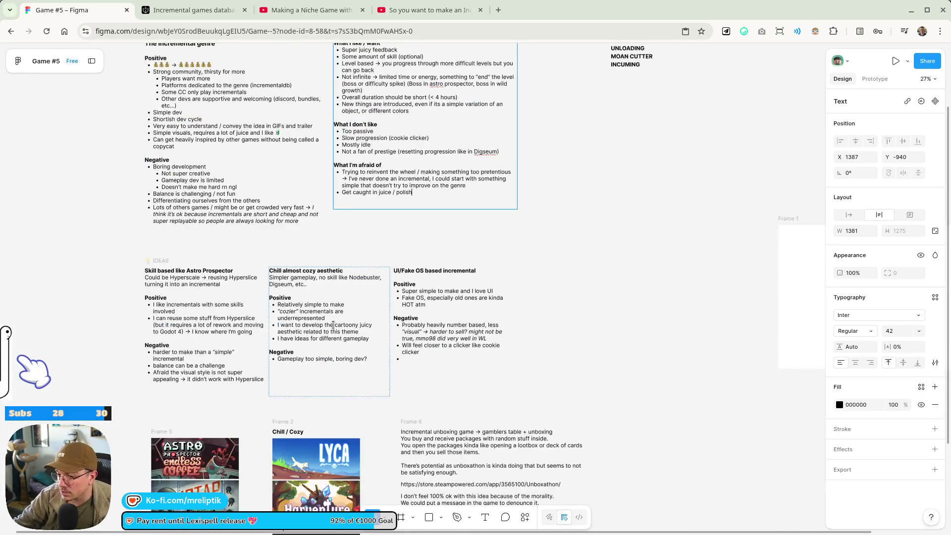
scroll(287, 124, up, 3)
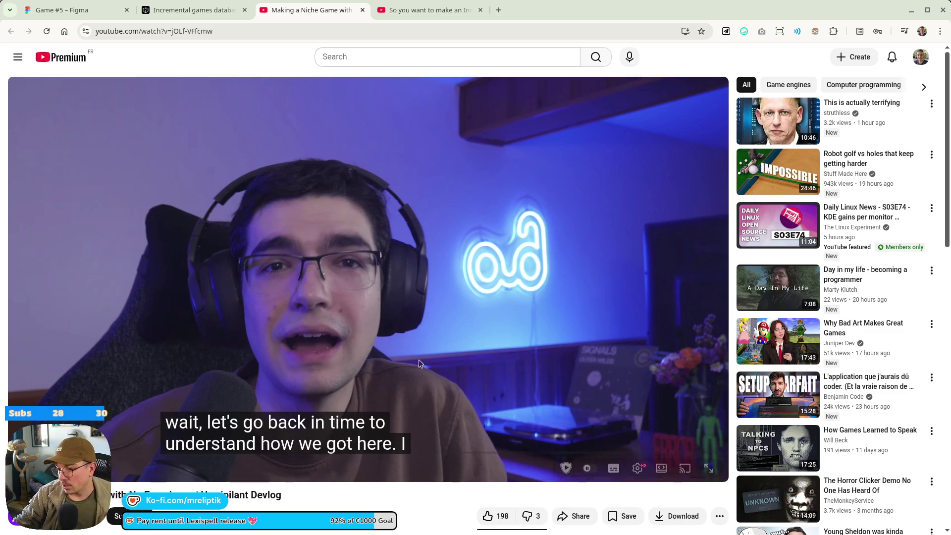
Resume the devlog in theater mode and rewind to the Godot clip.
click(329, 297)
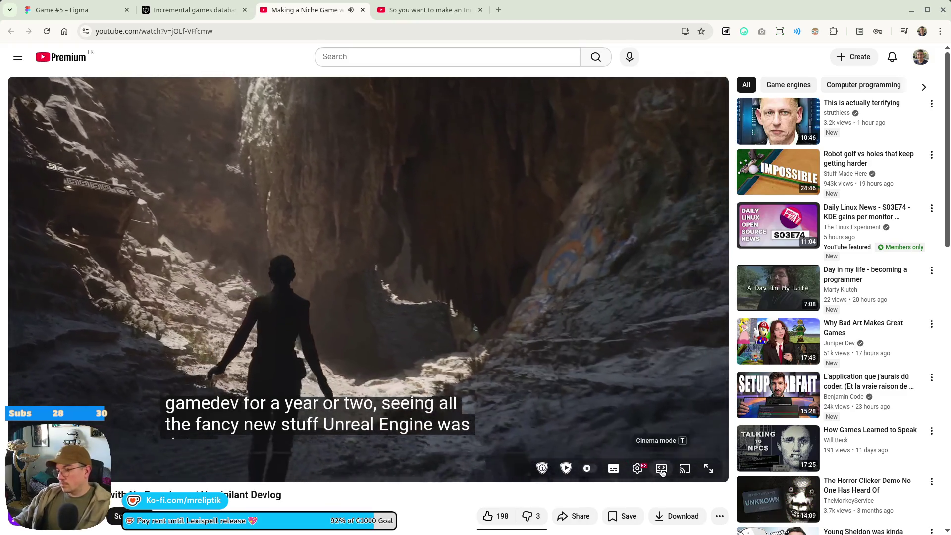
click(662, 468)
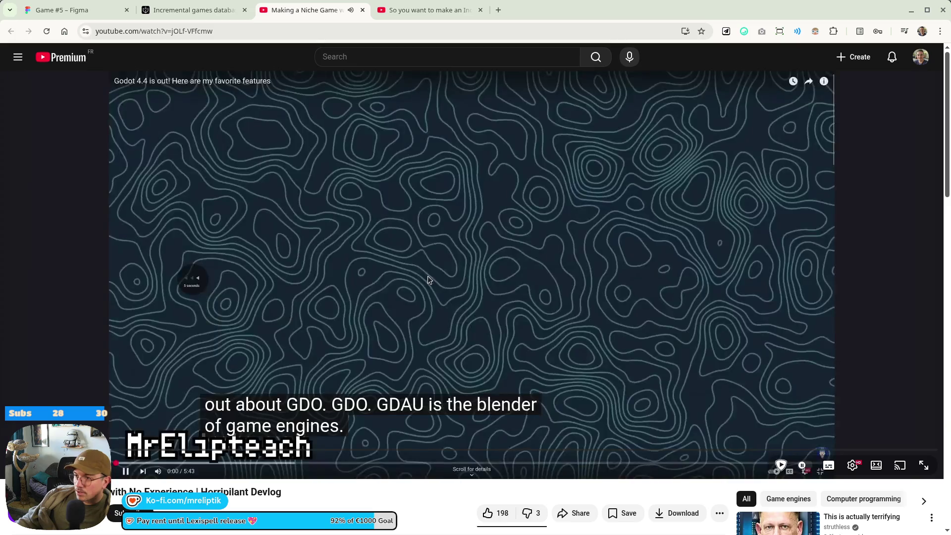
click(429, 280)
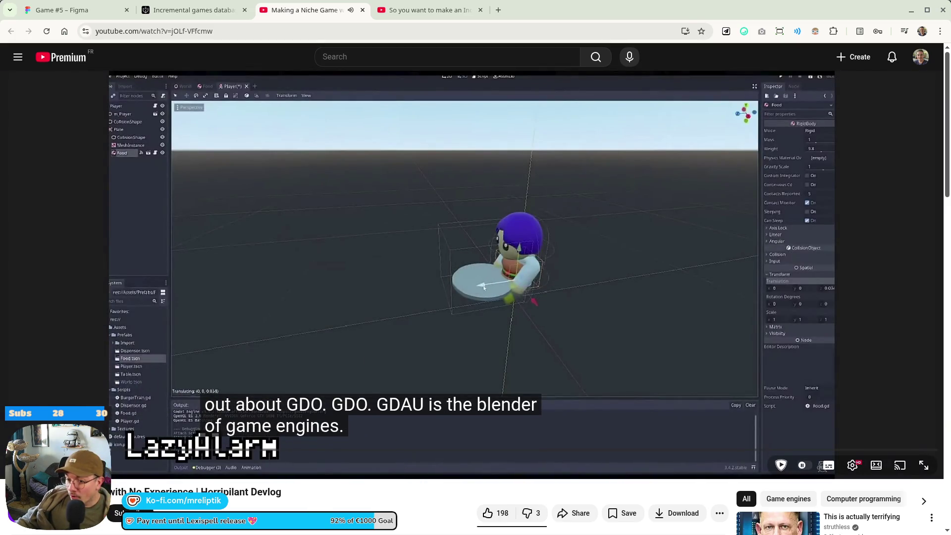
drag(114, 453, 95, 454)
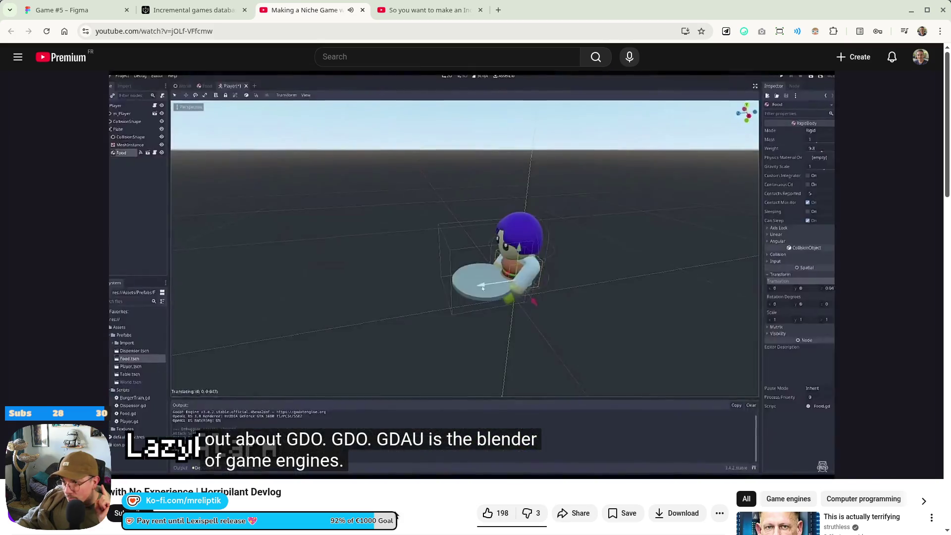
click(430, 329)
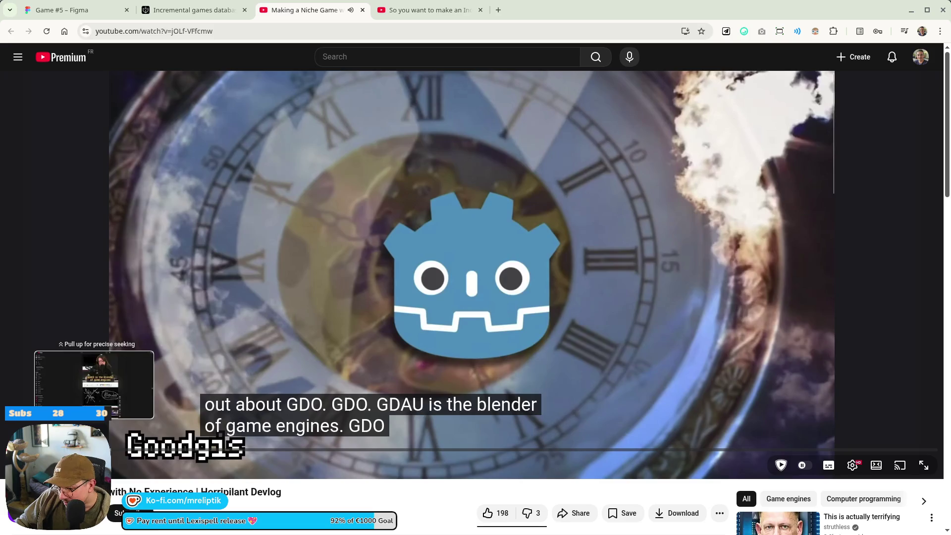
Rewind further to replay the earlier Godot quote section.
key(Left)
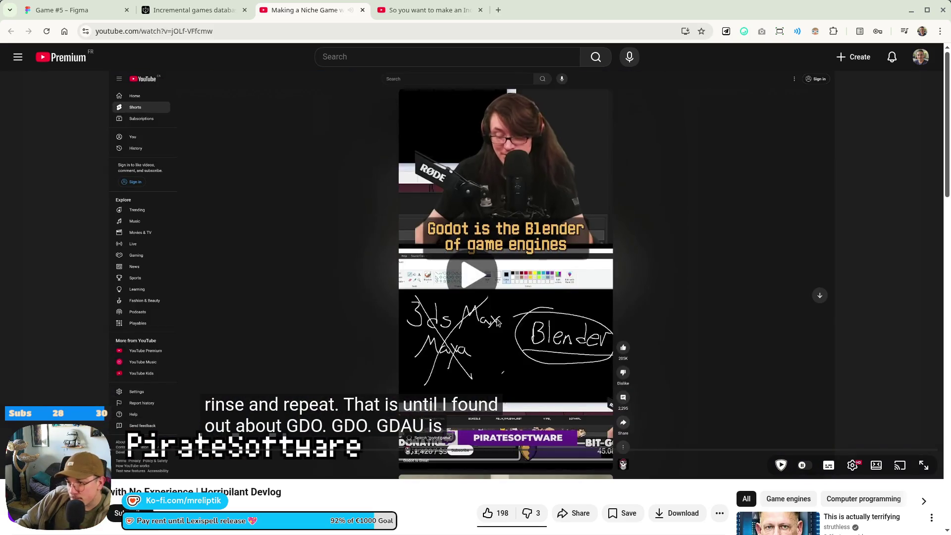
click(498, 323)
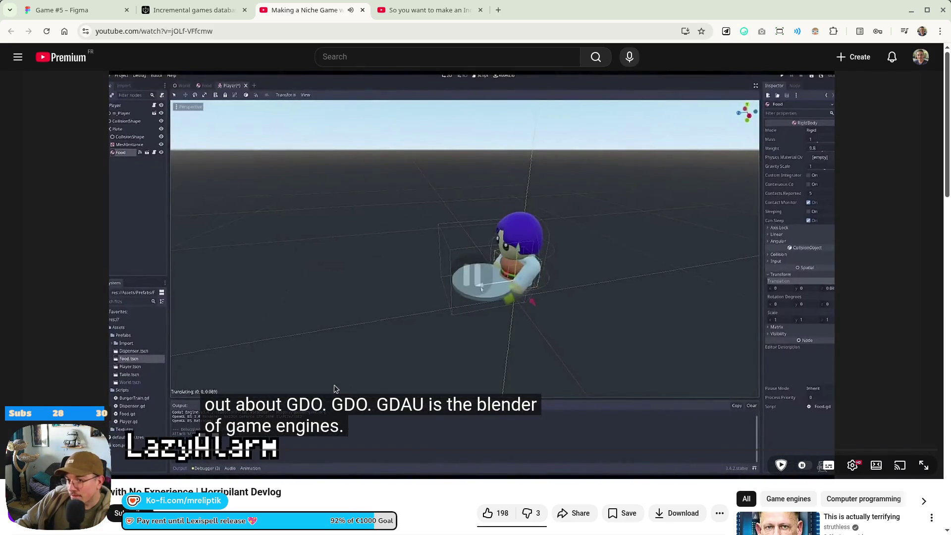
drag(220, 450, 92, 449)
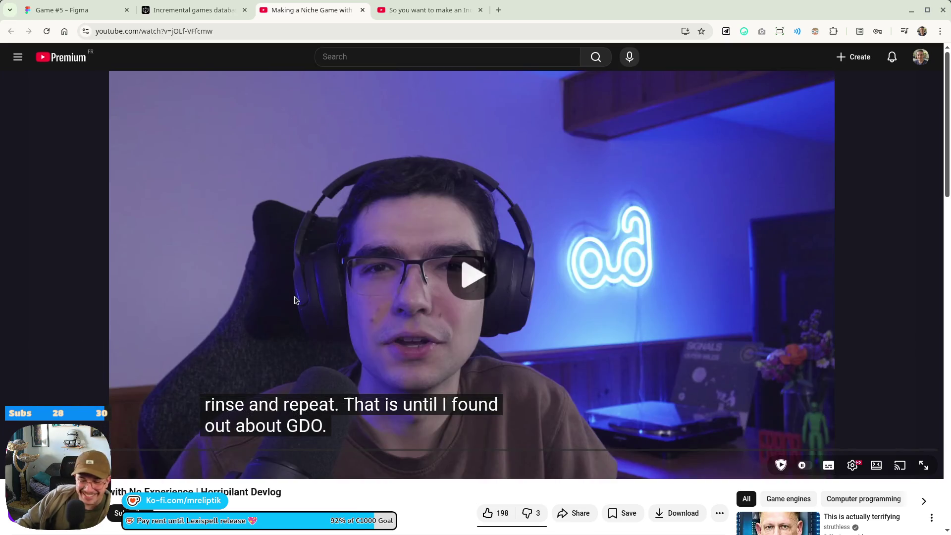
click(487, 299)
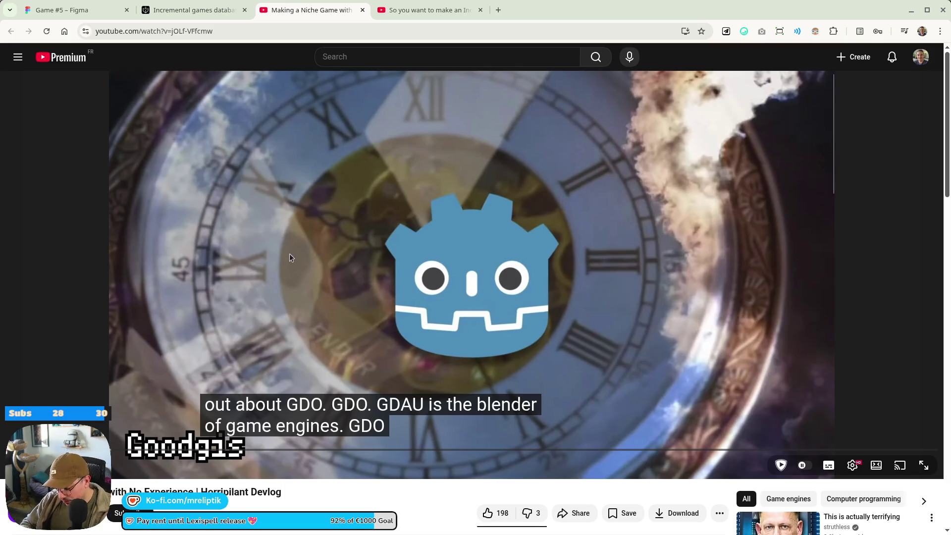
Jump back and forth in 10-second skips, then pause and resume the devlog.
key(j)
key(j)
key(l)
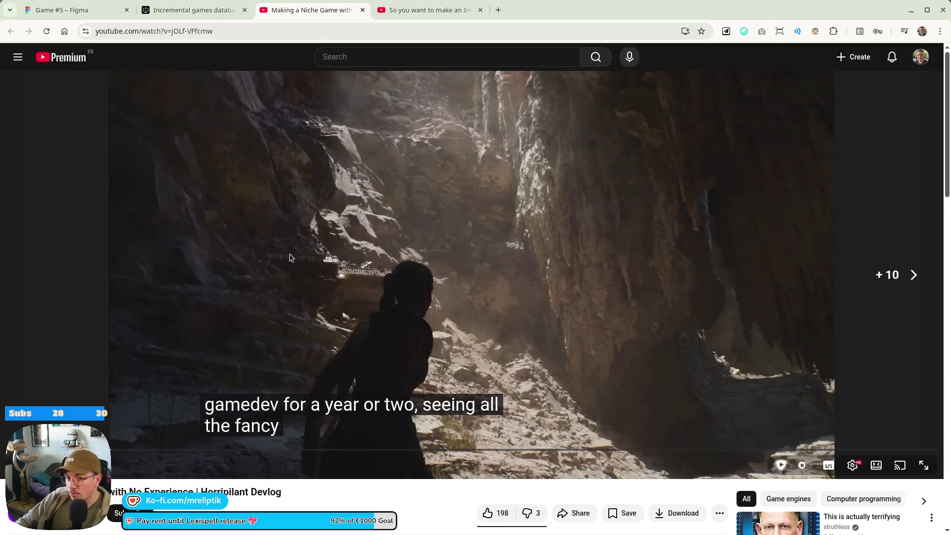
key(l)
key(j)
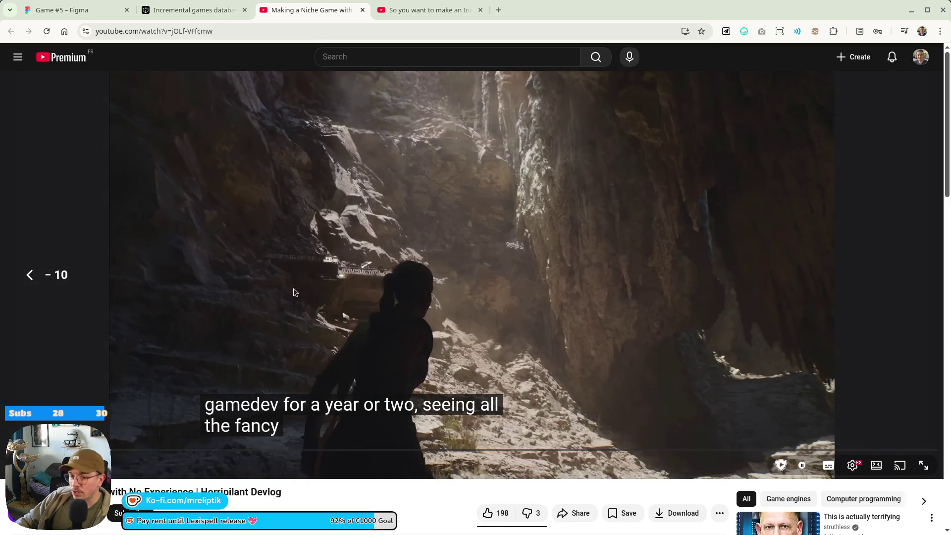
key(j)
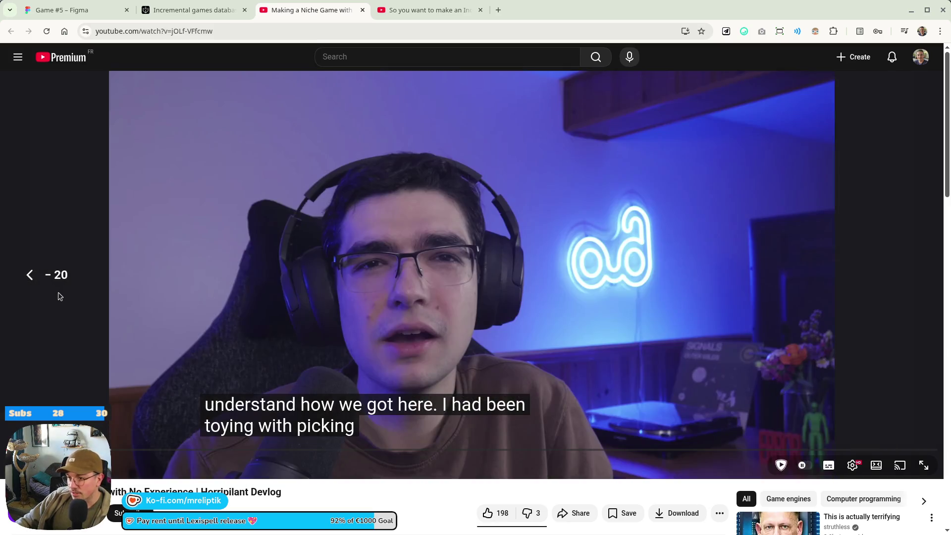
key(l)
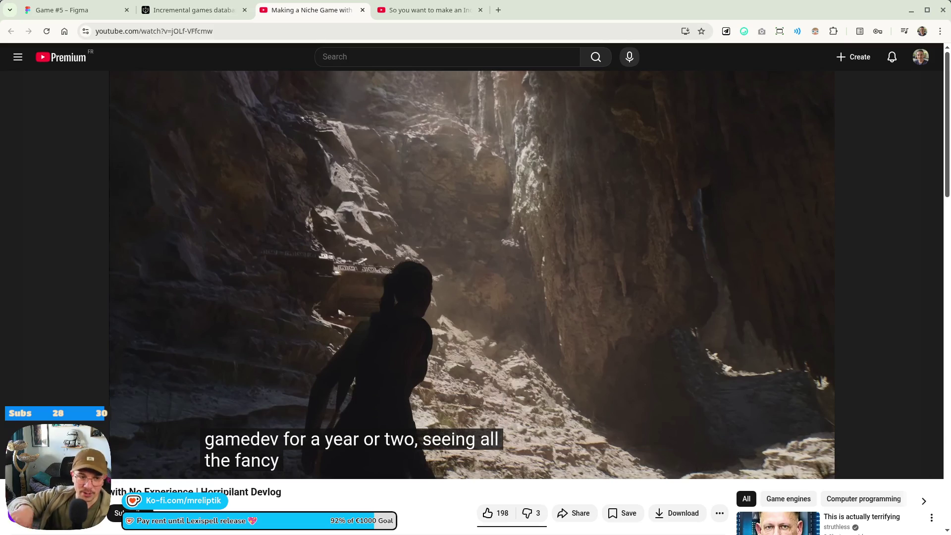
click(283, 357)
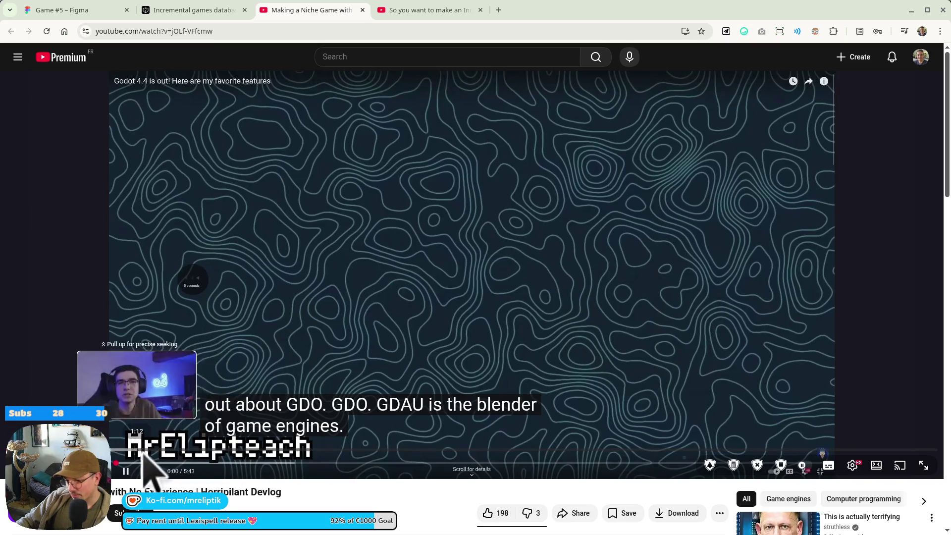
click(215, 238)
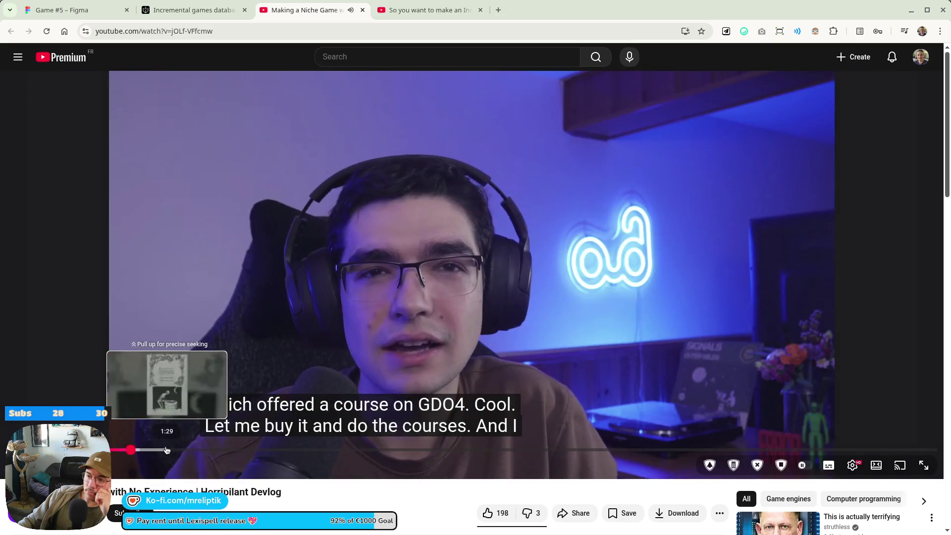
scroll(271, 481, down, 5)
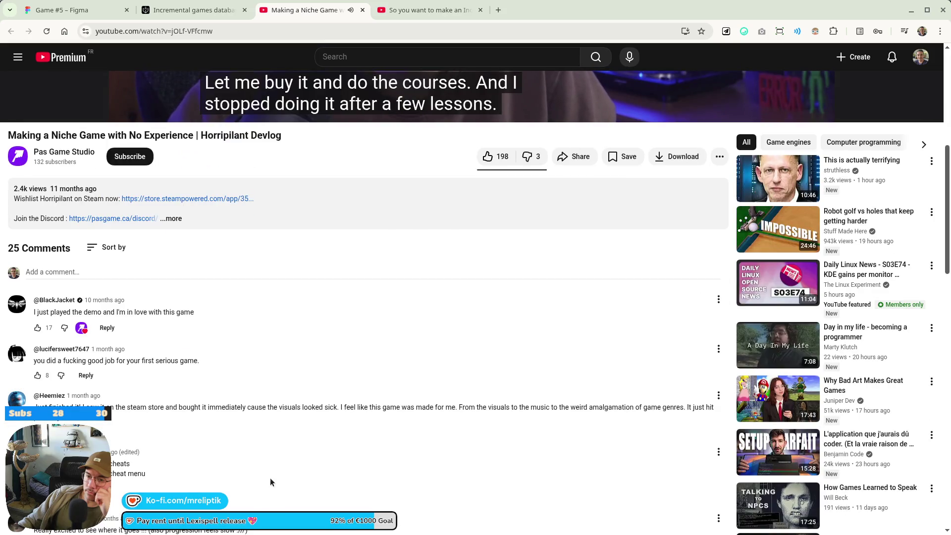
scroll(237, 457, up, 5)
scroll(236, 457, up, 1)
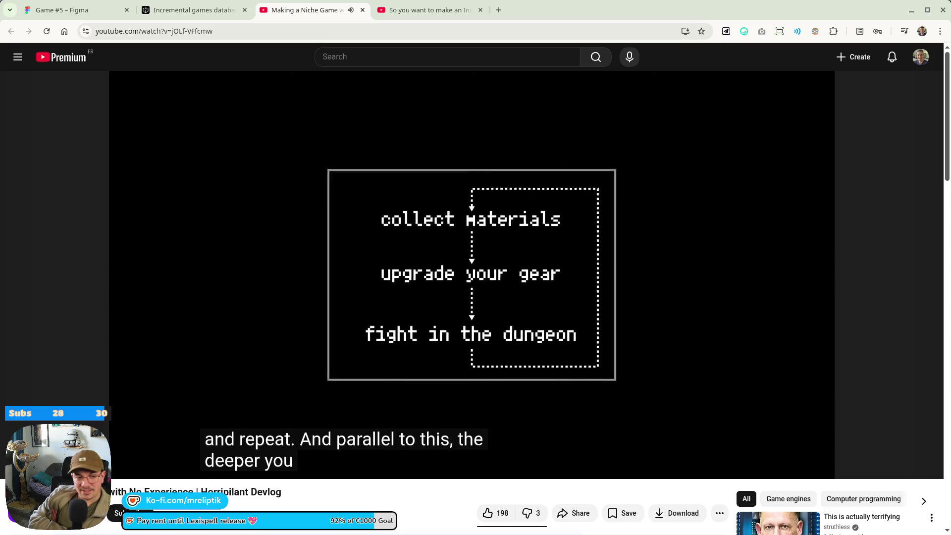
Pause the devlog while it explains the collect, upgrade and fight gameplay loop.
click(255, 282)
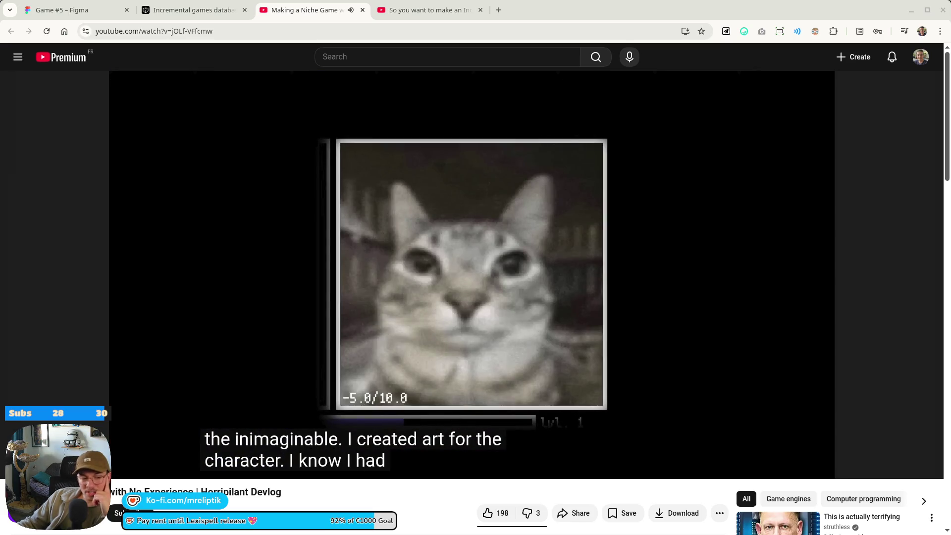
Pause and resume the devlog, then seek back to the skeleton combat scene around 3:46.
click(585, 250)
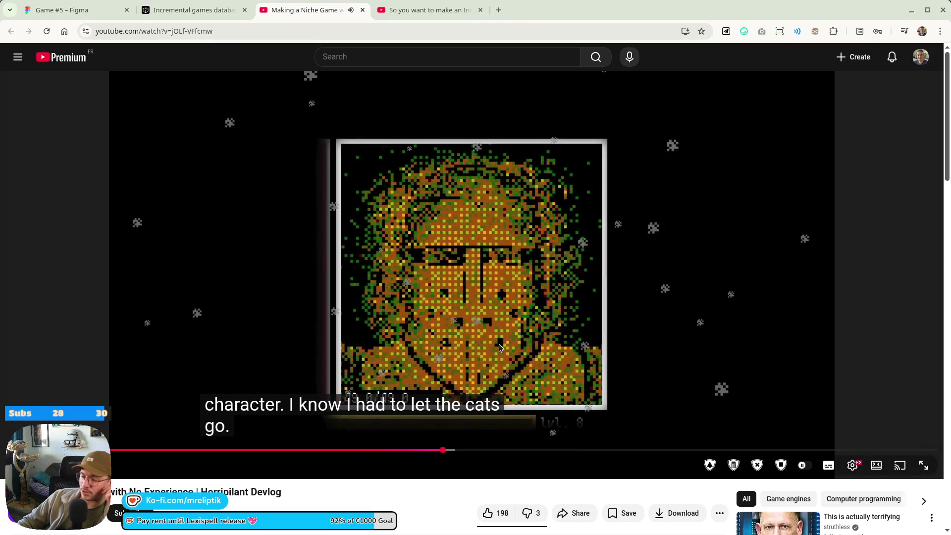
click(457, 270)
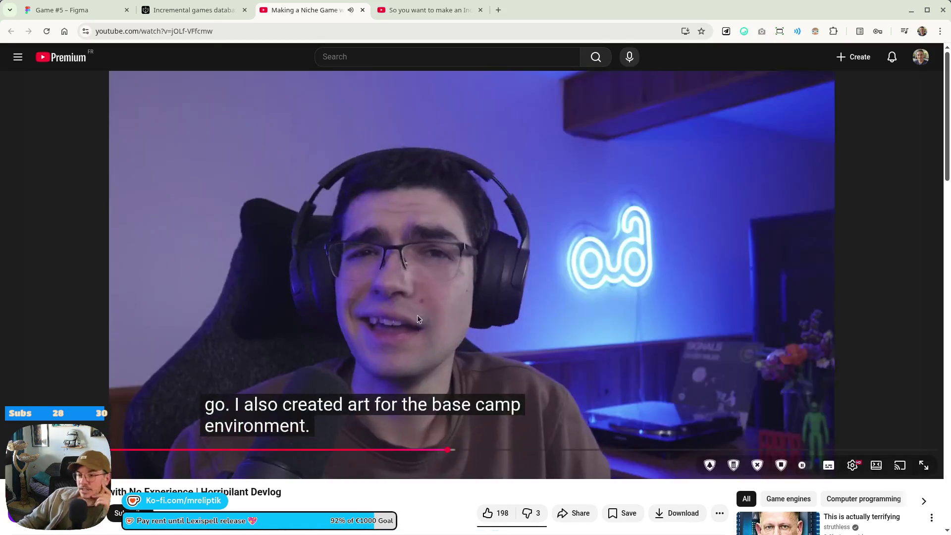
click(417, 315)
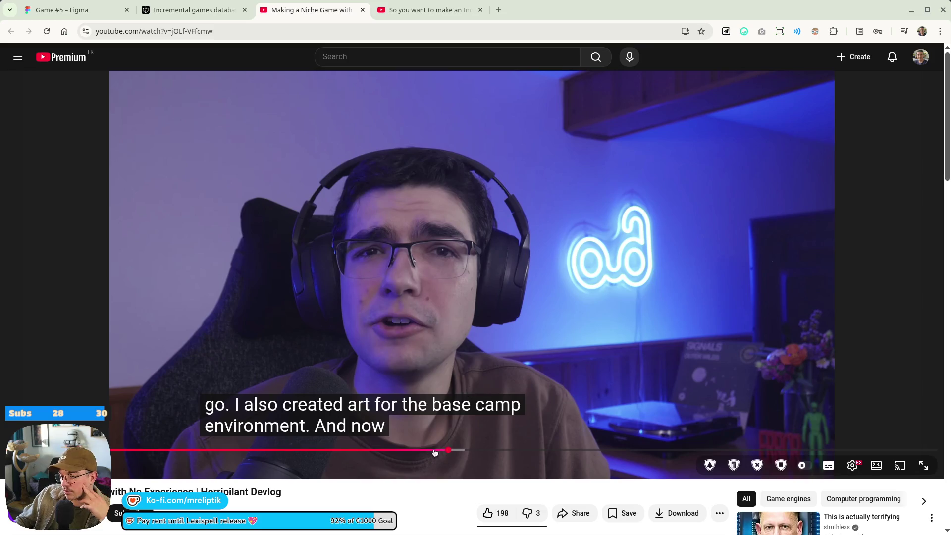
click(410, 450)
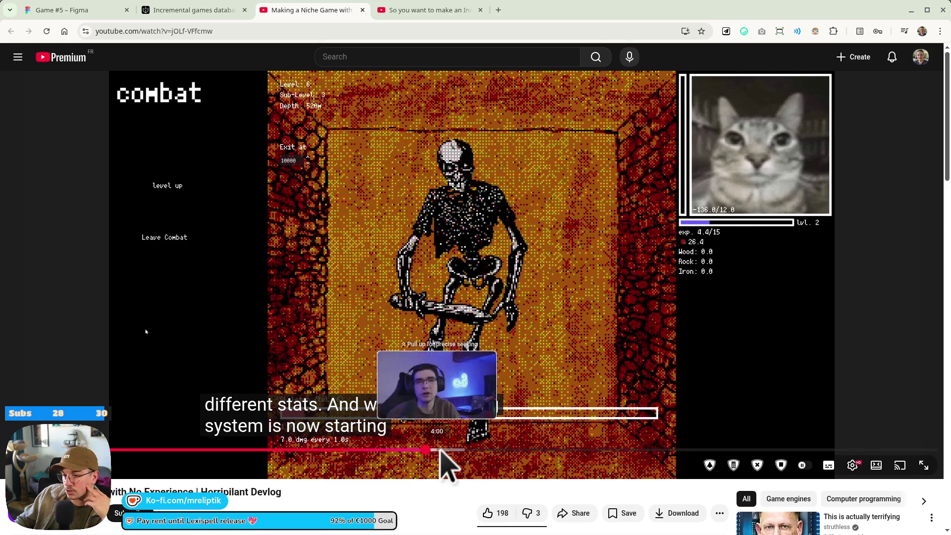
Jump the devlog to about 4:00, pause on the shop screen, and glance at the Figma Game #5 board.
click(437, 450)
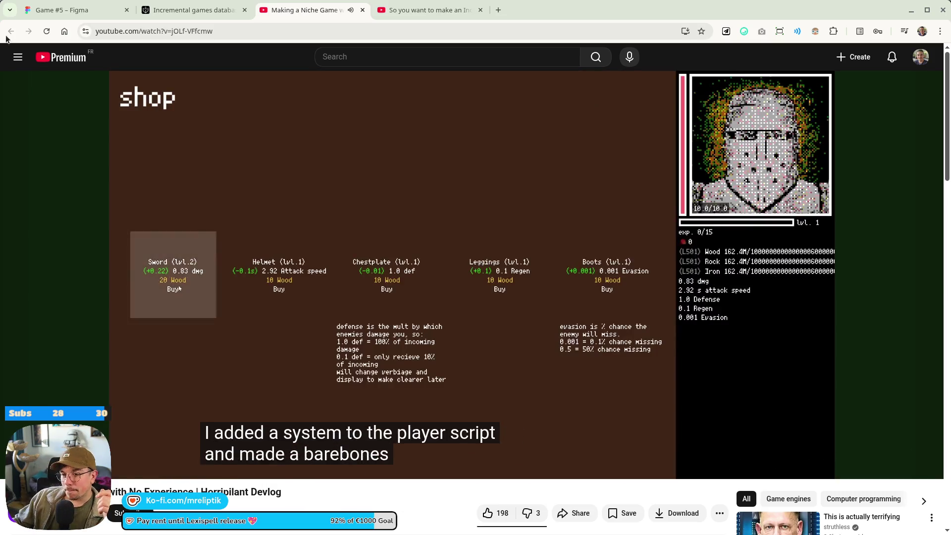
click(136, 105)
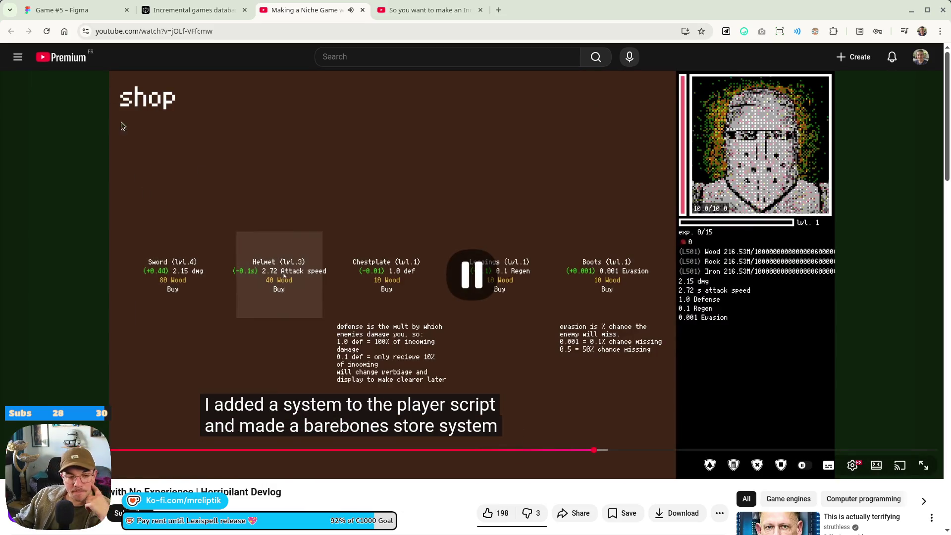
click(84, 10)
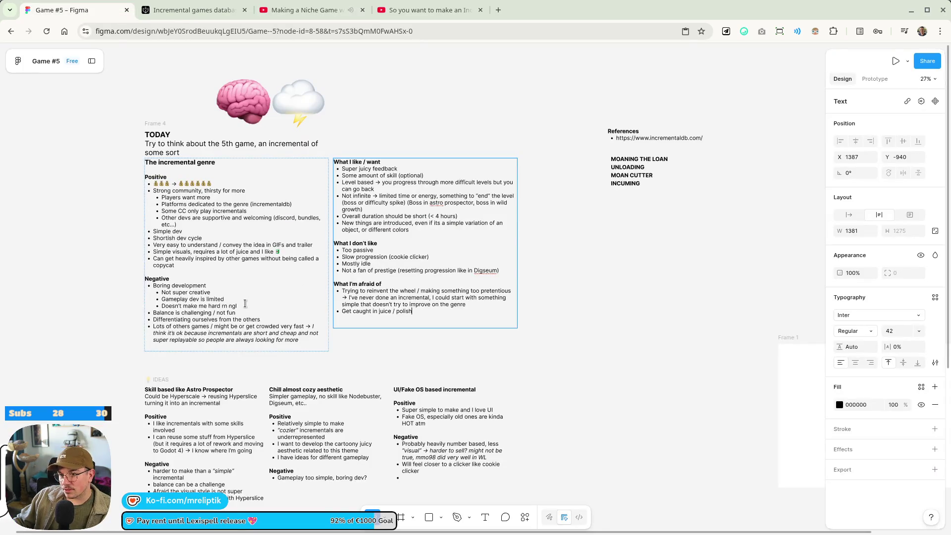
scroll(246, 307, down, 6)
scroll(246, 319, up, 5)
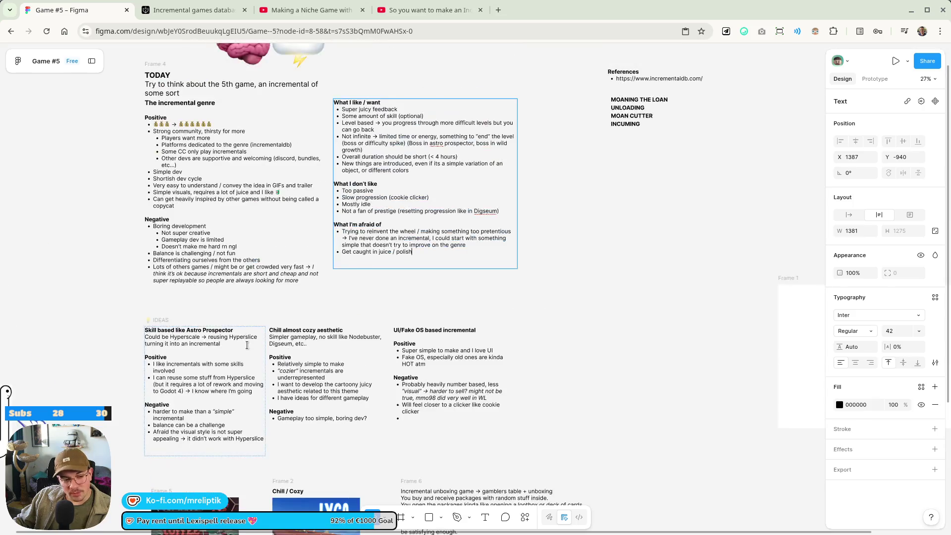
Return to the Horripilant devlog and play through its barebones shop and equipment-upgrade section.
click(308, 10)
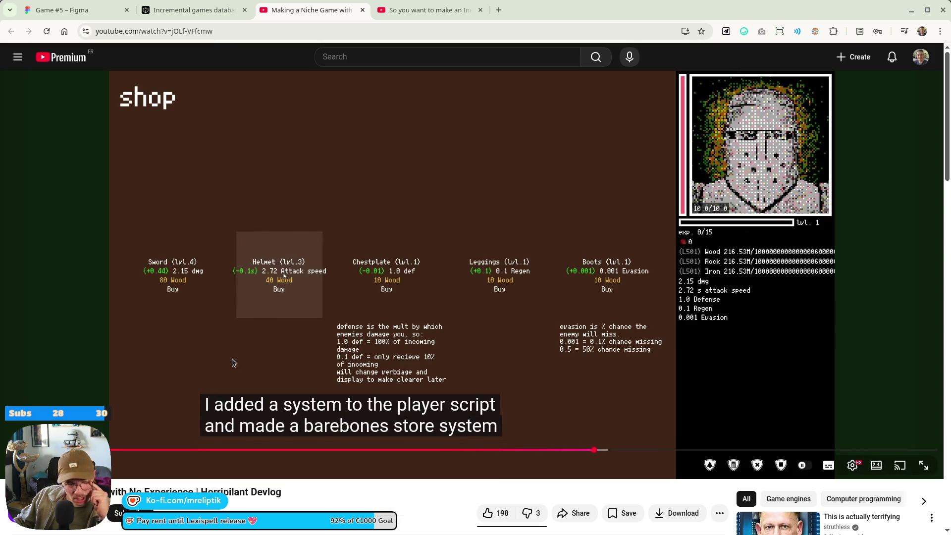
click(314, 273)
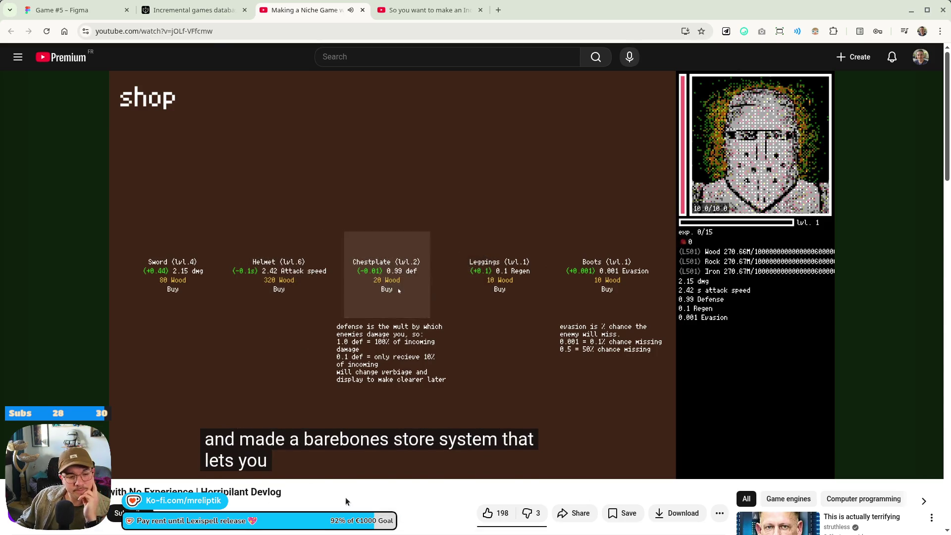
click(479, 316)
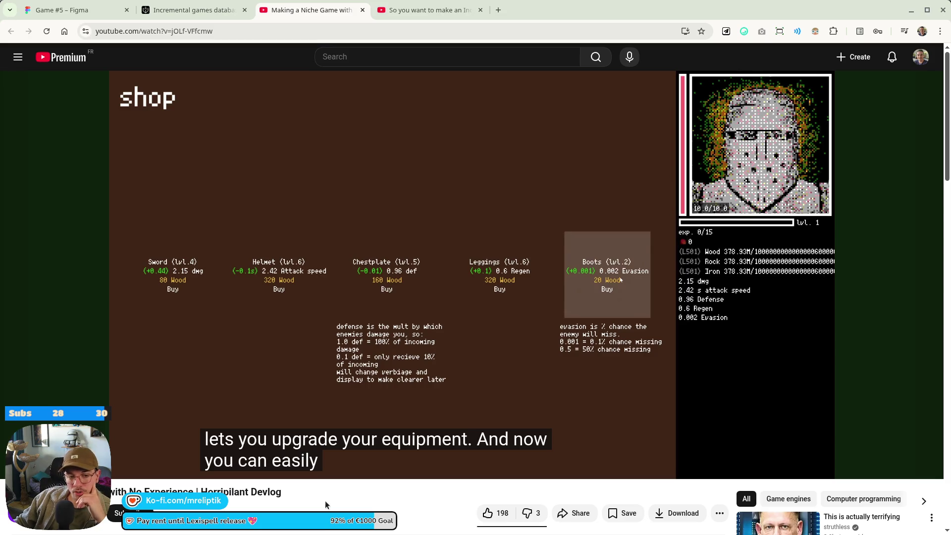
click(385, 279)
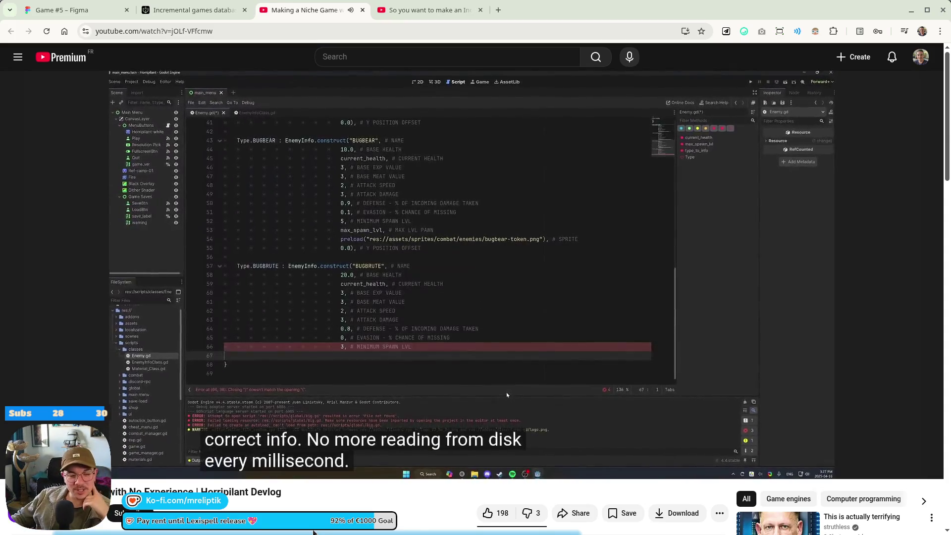
click(357, 352)
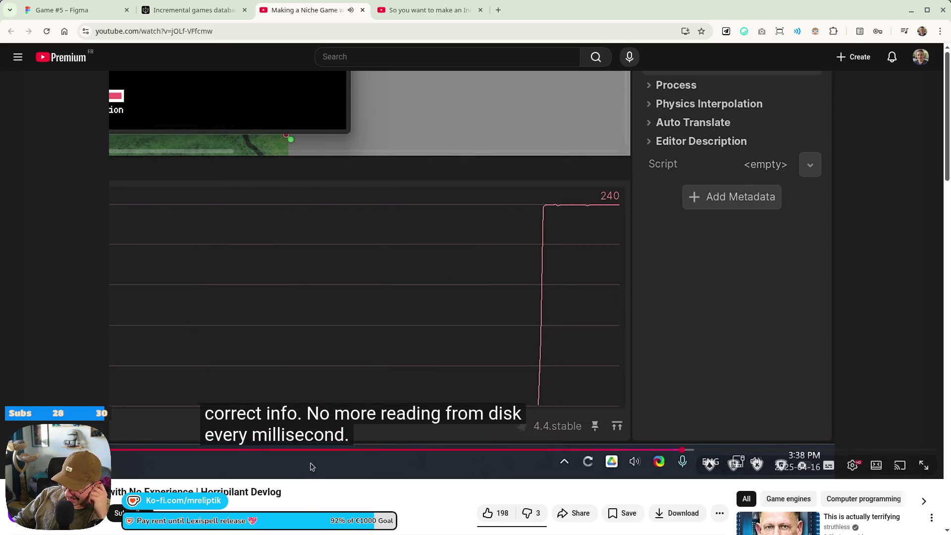
Hold the Horripilant devlog on its frame-rate graph peaking at 240.
mouse_move(377, 505)
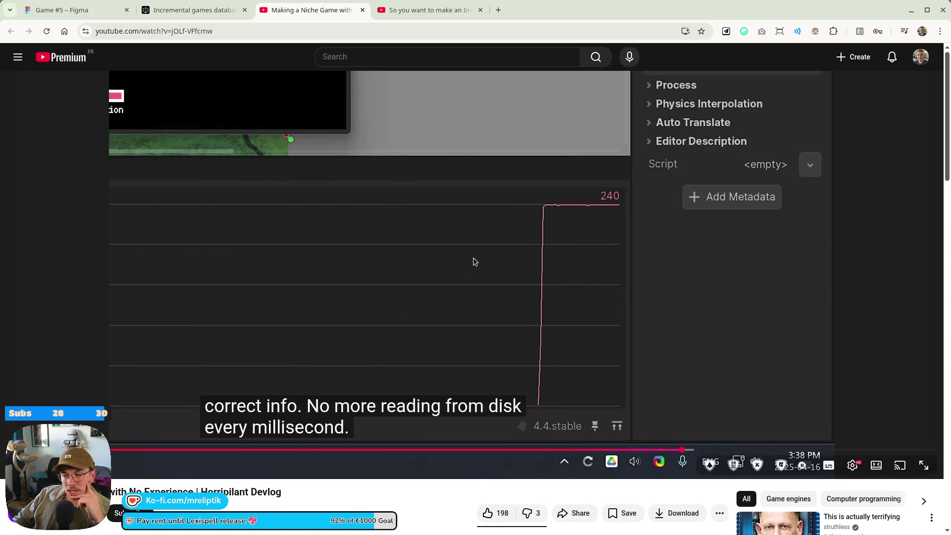
Watch the Execute trailer in the enlarged viewer, then close the Execute Steam store tab.
click(208, 10)
click(304, 10)
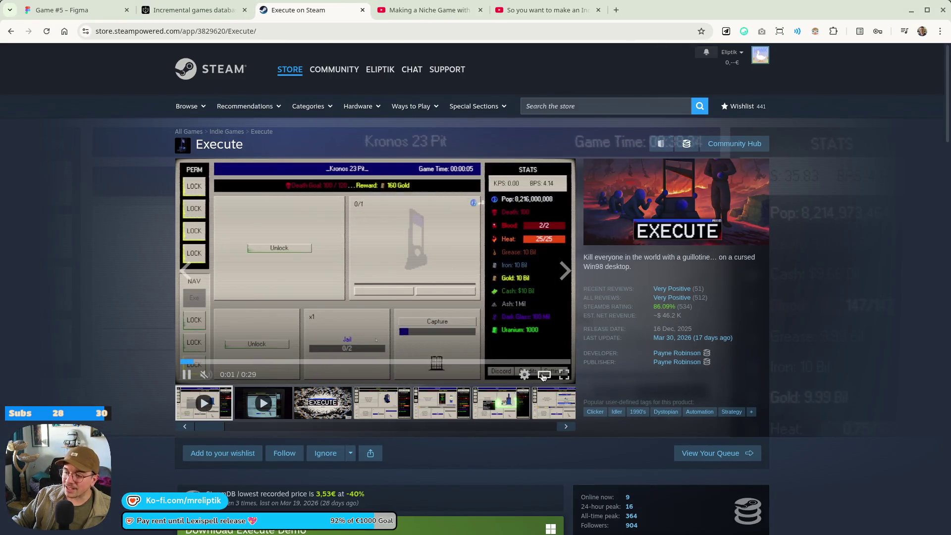
click(376, 317)
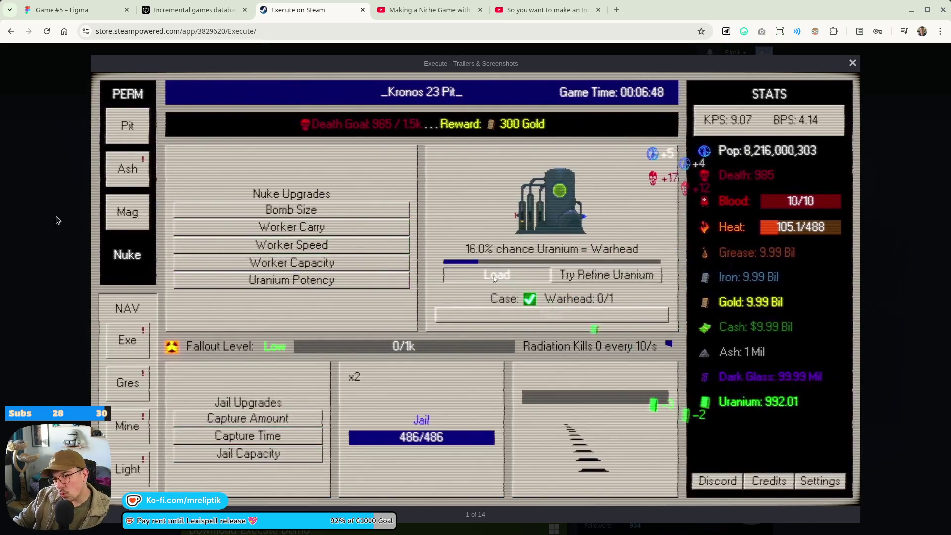
click(54, 222)
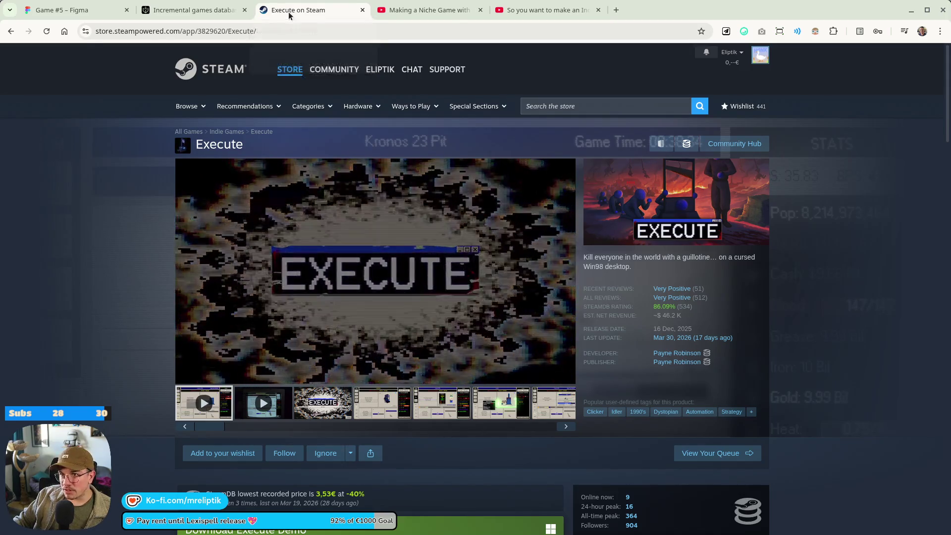
key(ctrl+w)
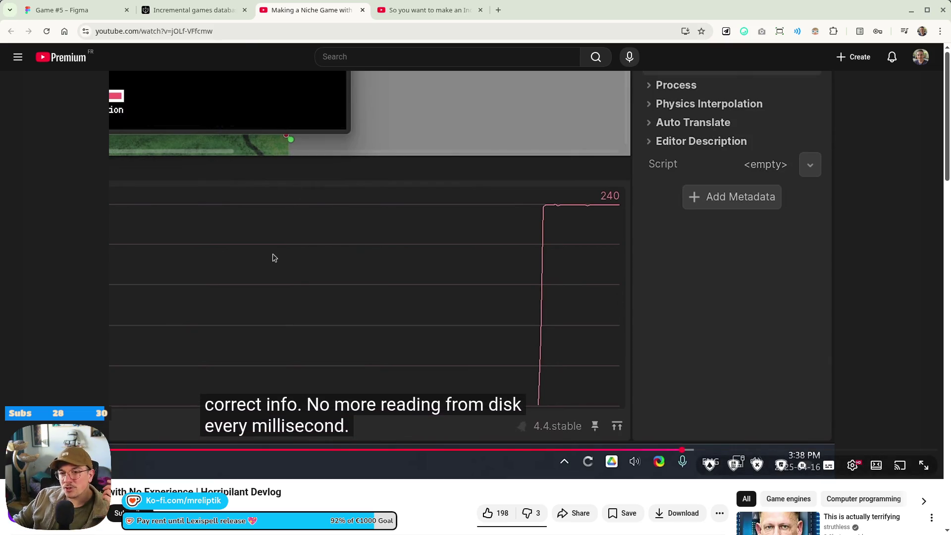
Toggle the devlog's playback a few times, leaving it paused on the 240 FPS graph.
click(307, 299)
click(314, 294)
click(313, 294)
click(312, 293)
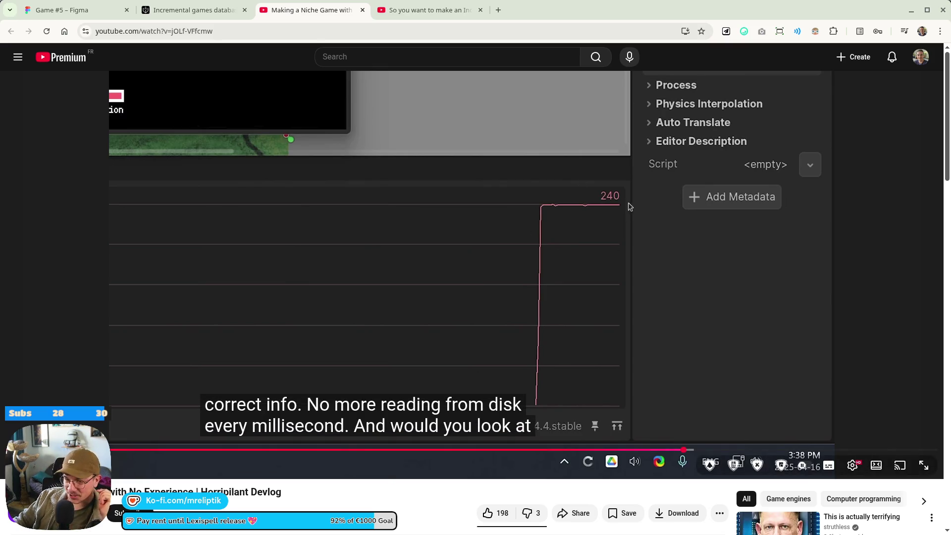
Resume the devlog, skip ahead, and pause at 8:04 on the Horripilant Steam wishlist page.
click(609, 278)
key(space)
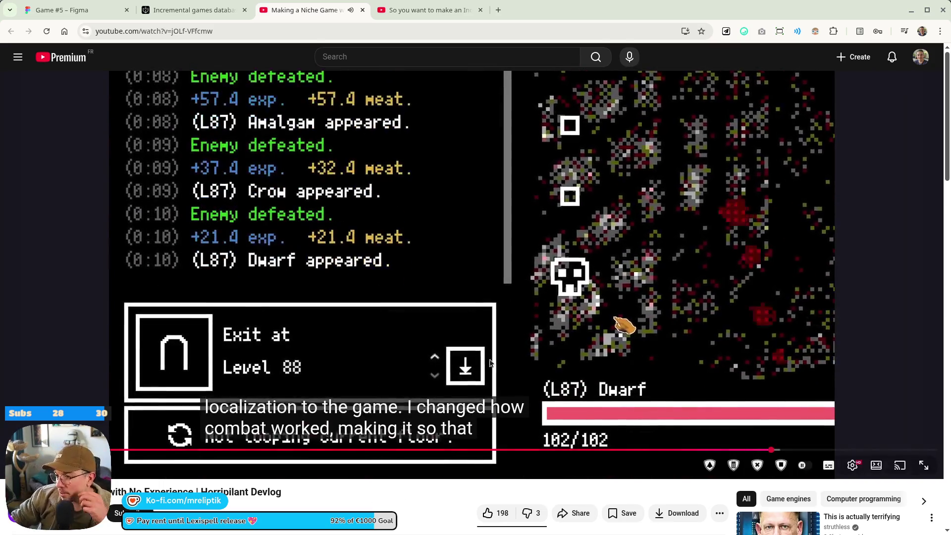
click(792, 453)
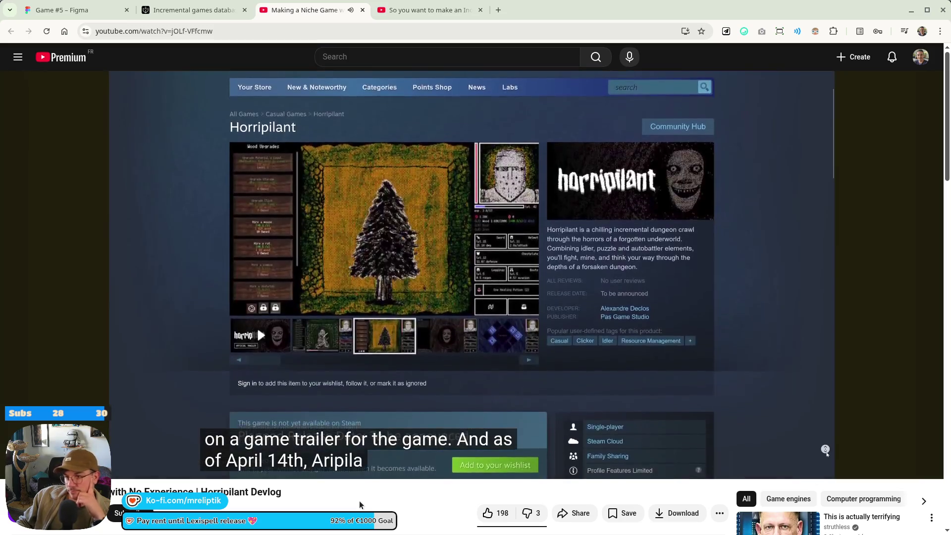
click(374, 255)
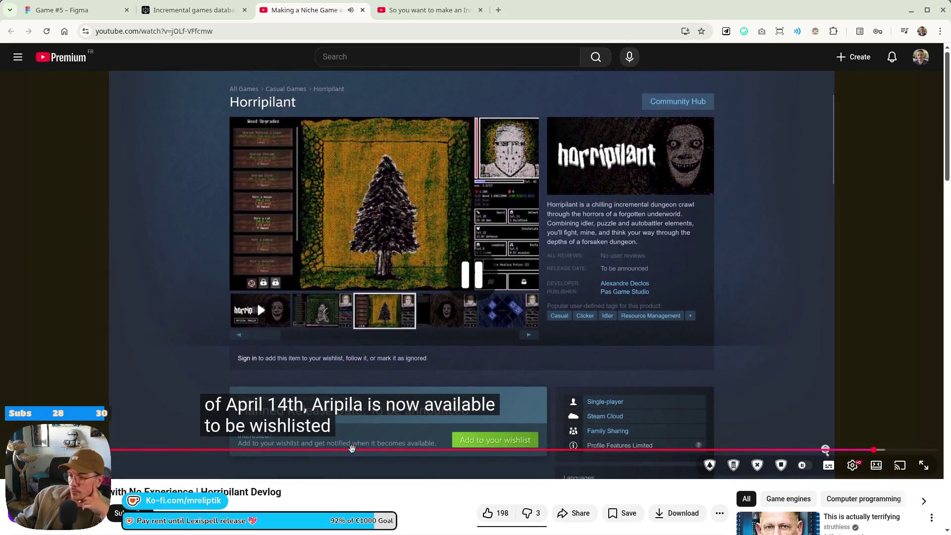
scroll(425, 318, down, 5)
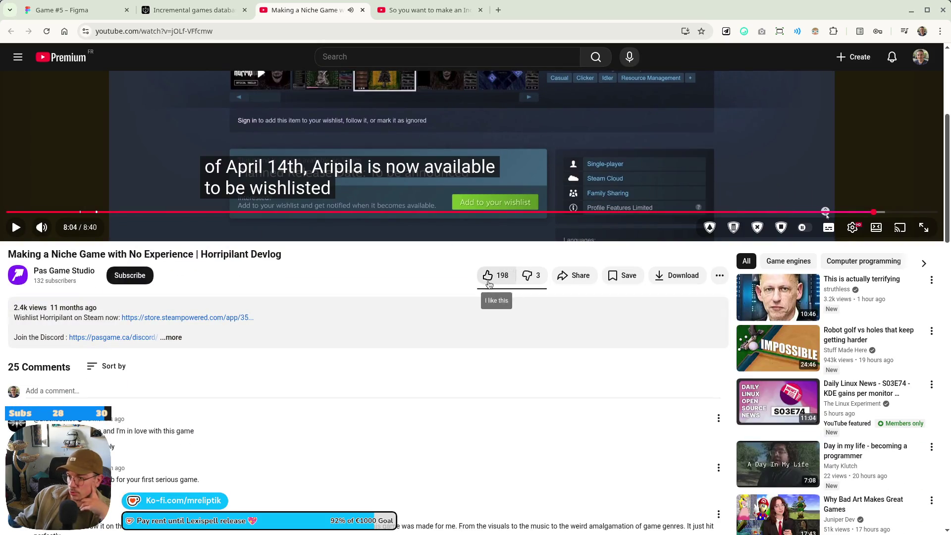
Give the Horripilant devlog a thumbs-up, bringing it to 199 likes, then pause playback at 8:09.
click(488, 275)
scroll(267, 353, down, 10)
scroll(265, 317, up, 10)
scroll(262, 283, up, 5)
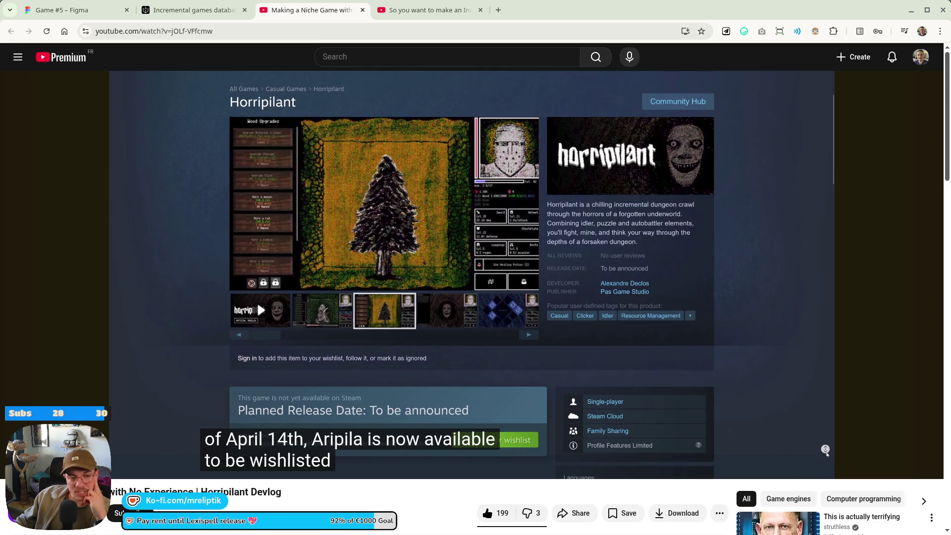
scroll(386, 292, down, 7)
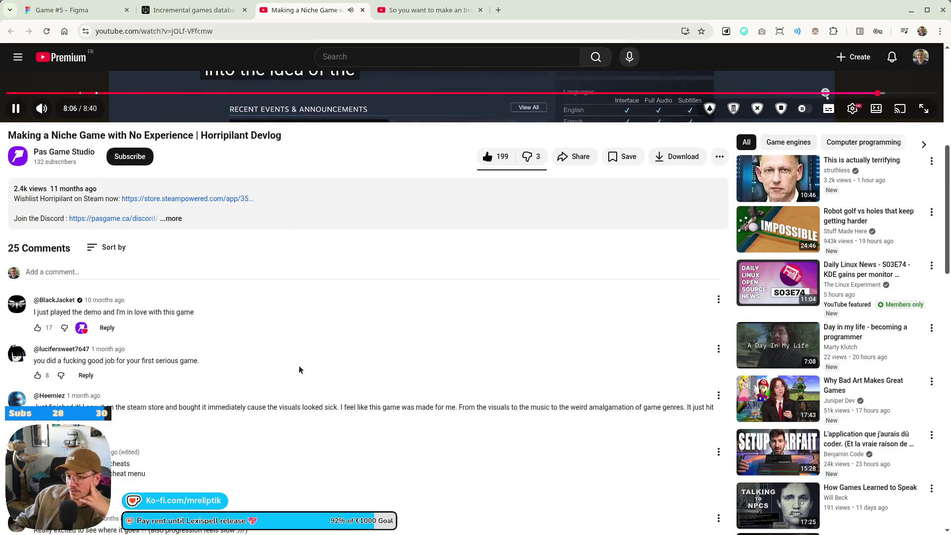
scroll(298, 367, up, 7)
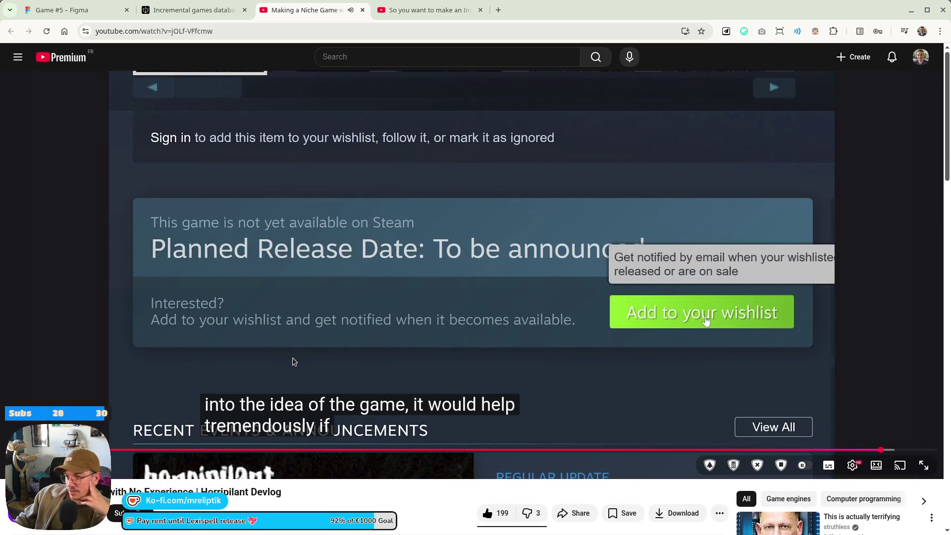
click(274, 296)
scroll(274, 295, down, 5)
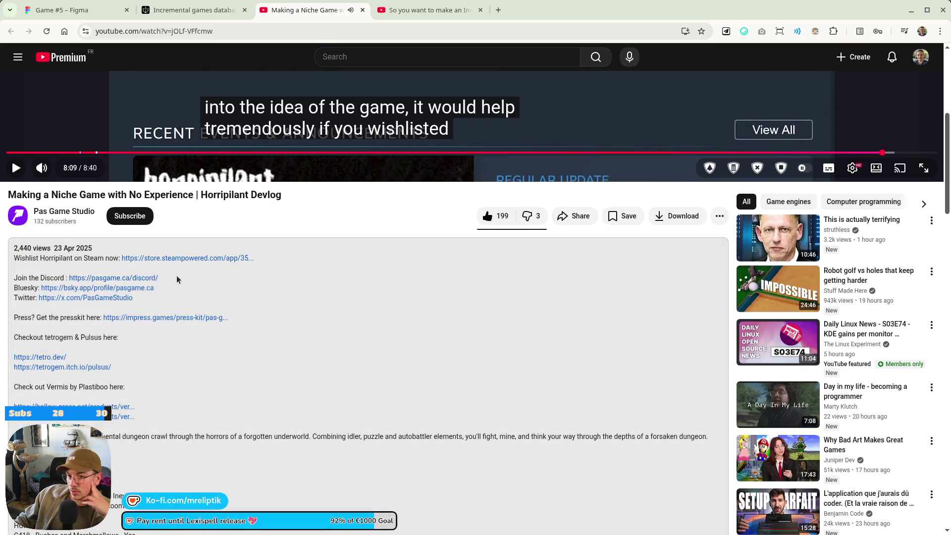
Expand the devlog description and open its store.steampowered.com wishlist link in a new tab.
click(171, 278)
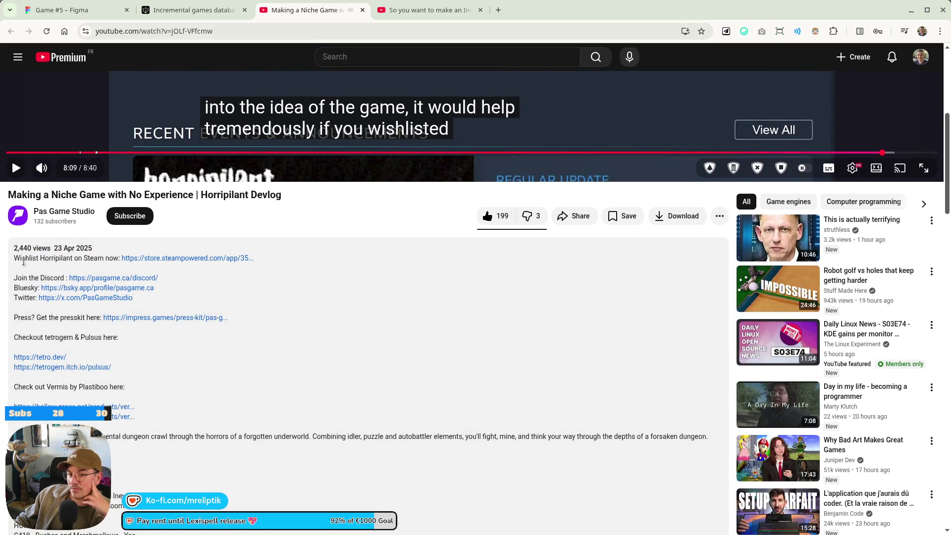
scroll(112, 298, down, 1)
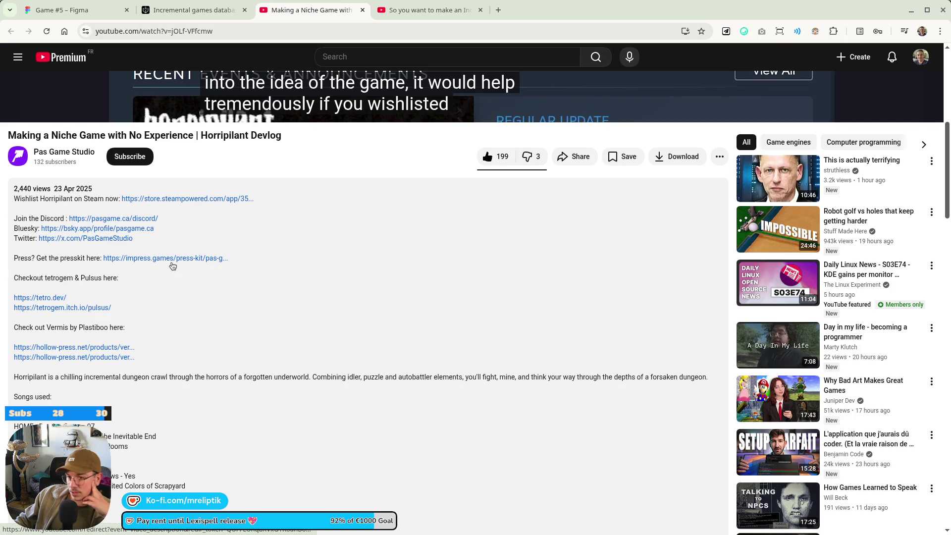
scroll(179, 253, down, 5)
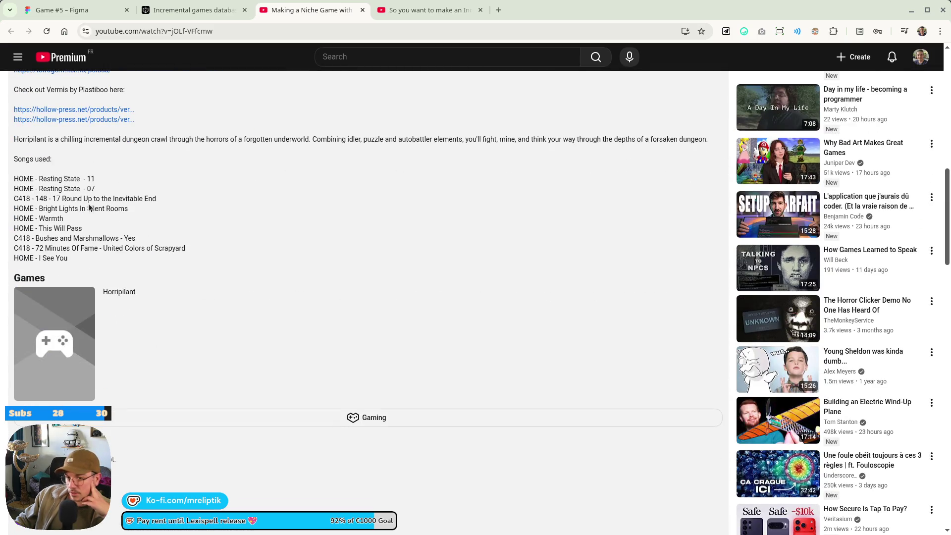
scroll(149, 193, down, 4)
scroll(242, 275, down, 3)
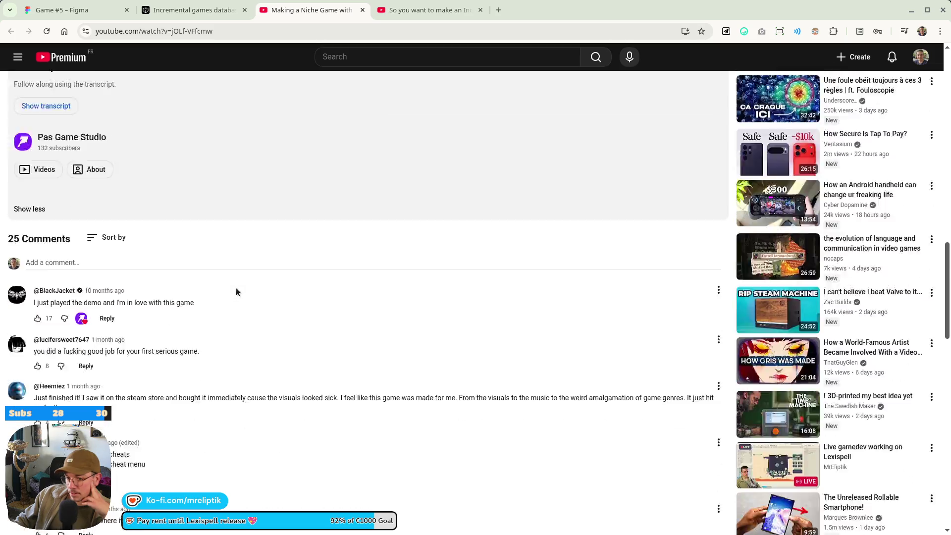
scroll(223, 292, up, 15)
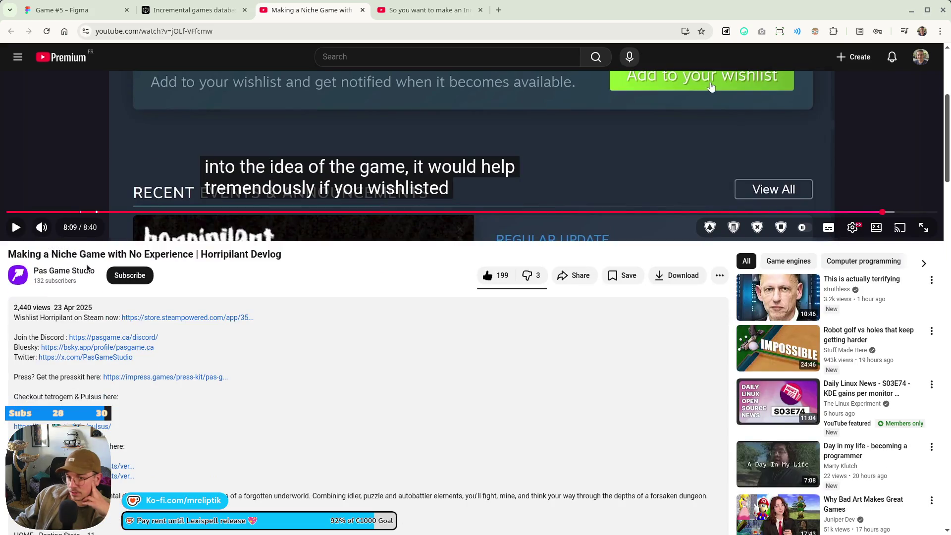
click(179, 318)
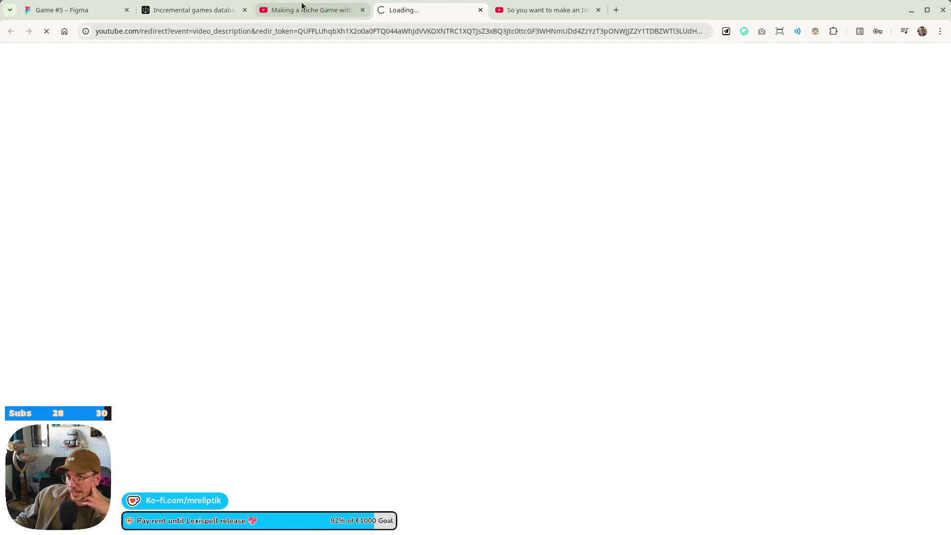
Move to the loaded Horripilant Steam page and close the devlog video tab.
click(302, 6)
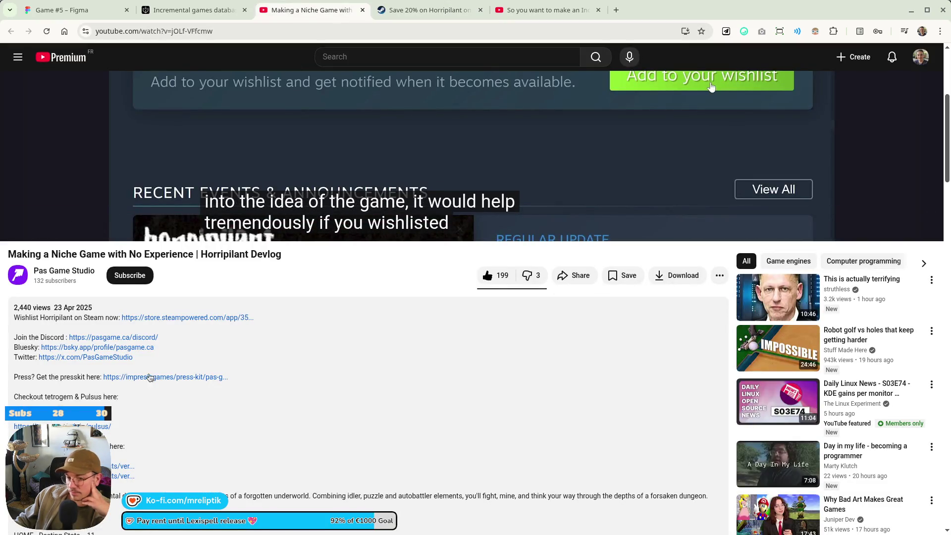
scroll(147, 378, up, 5)
click(389, 10)
middle_click(284, 14)
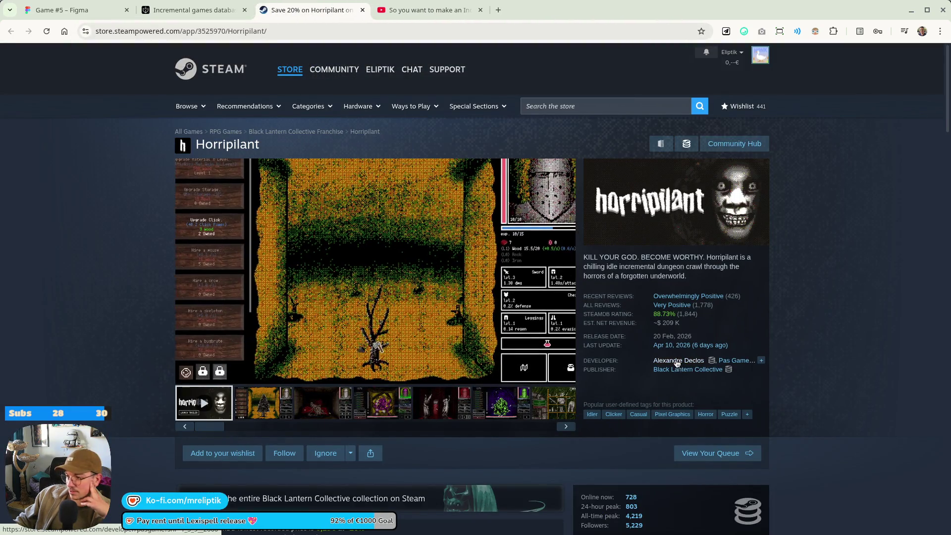
Browse the Pas Game Studio developer page on Steam, then close it.
click(691, 362)
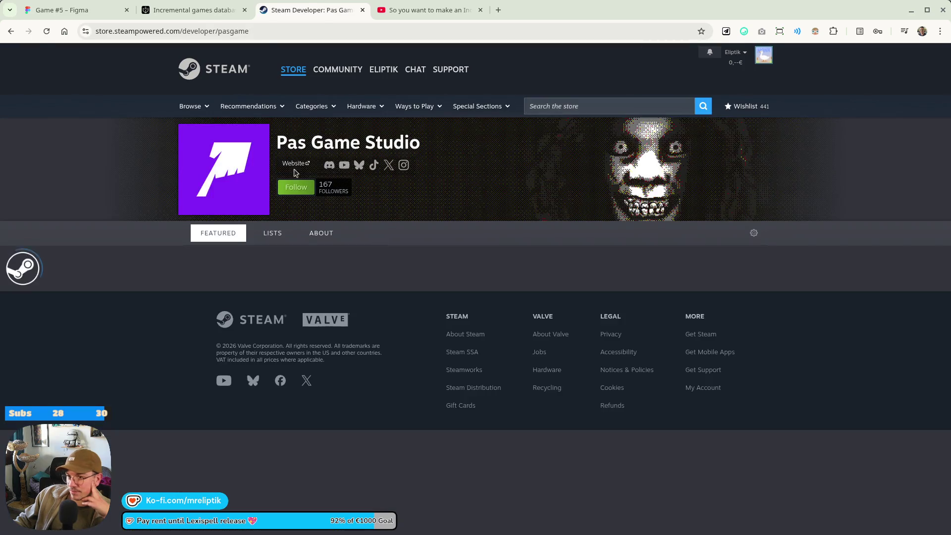
scroll(149, 285, down, 5)
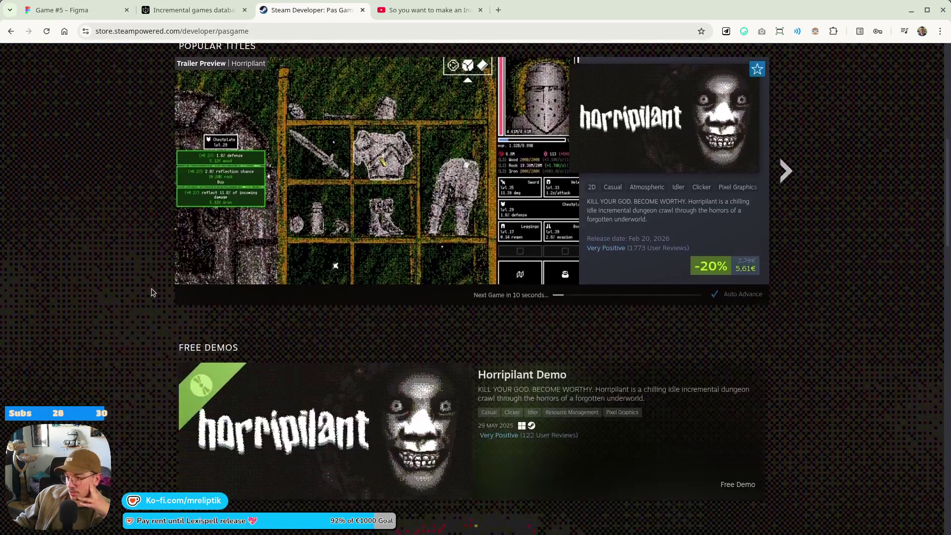
scroll(153, 292, down, 15)
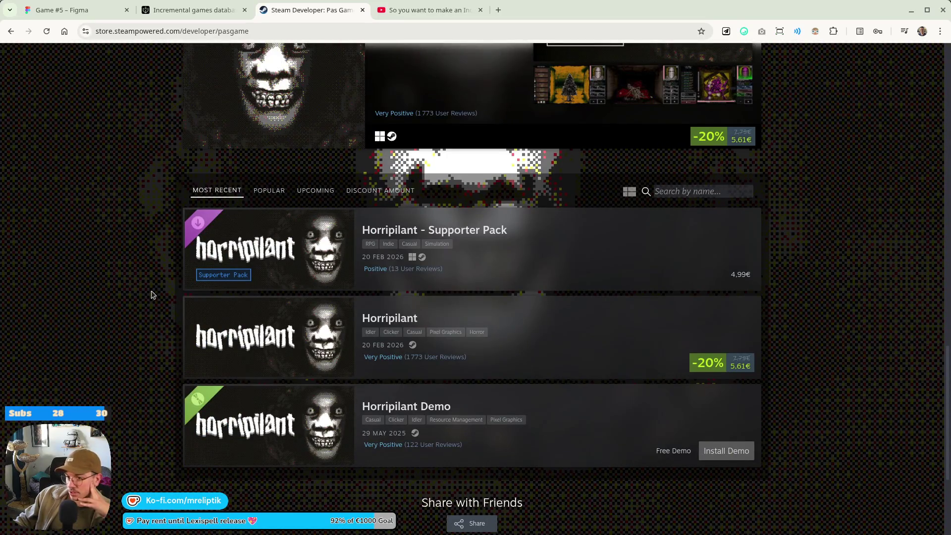
scroll(153, 295, down, 3)
scroll(154, 297, up, 10)
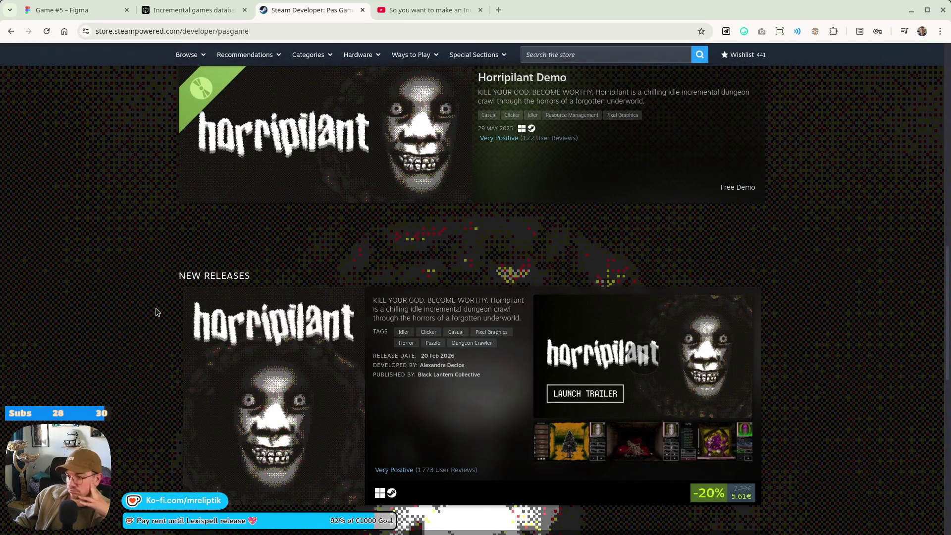
scroll(157, 312, up, 10)
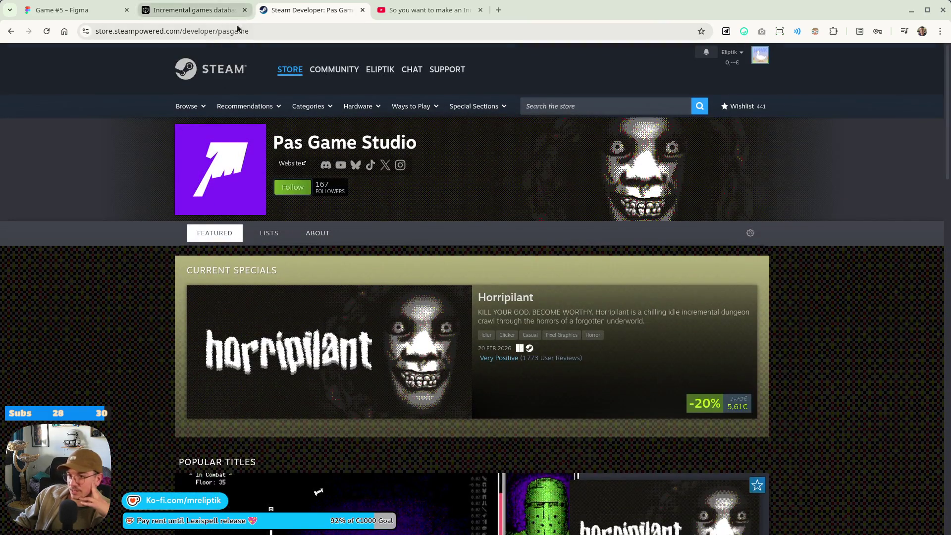
middle_click(296, 10)
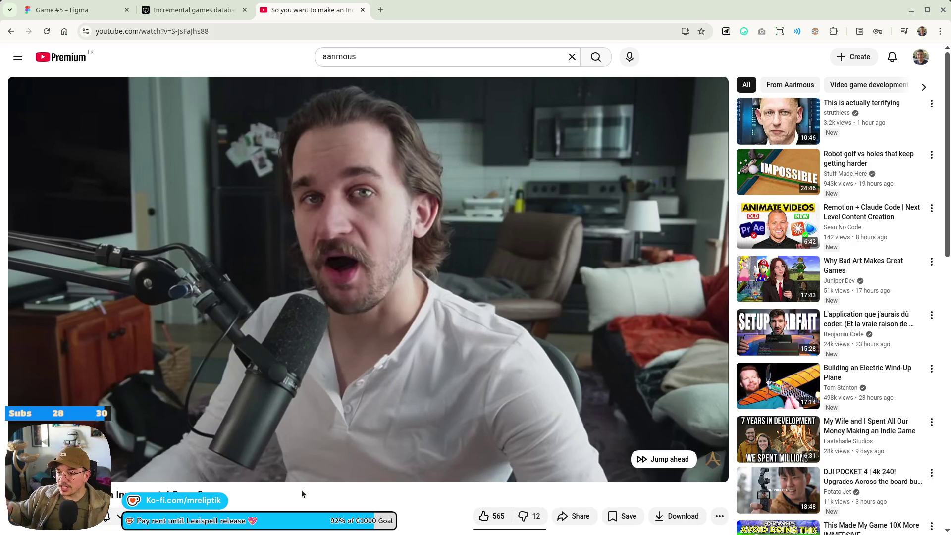
Switch the 'So you want to make an Incremental Game?' video to theater mode.
key(t)
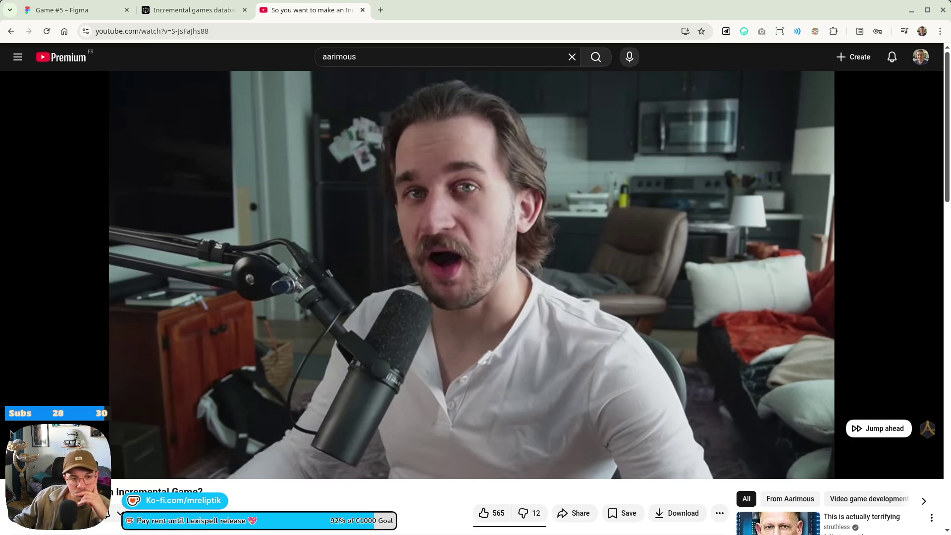
scroll(244, 416, down, 2)
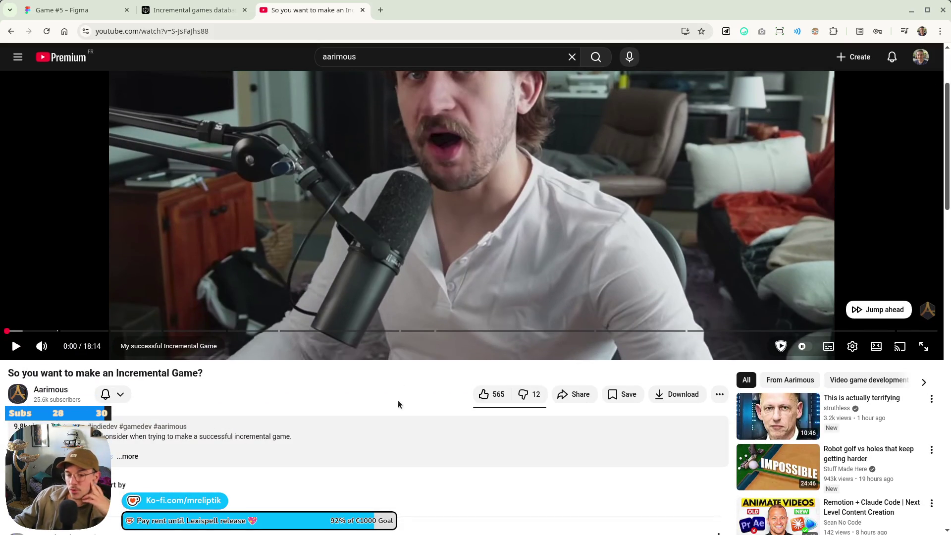
scroll(183, 100, up, 2)
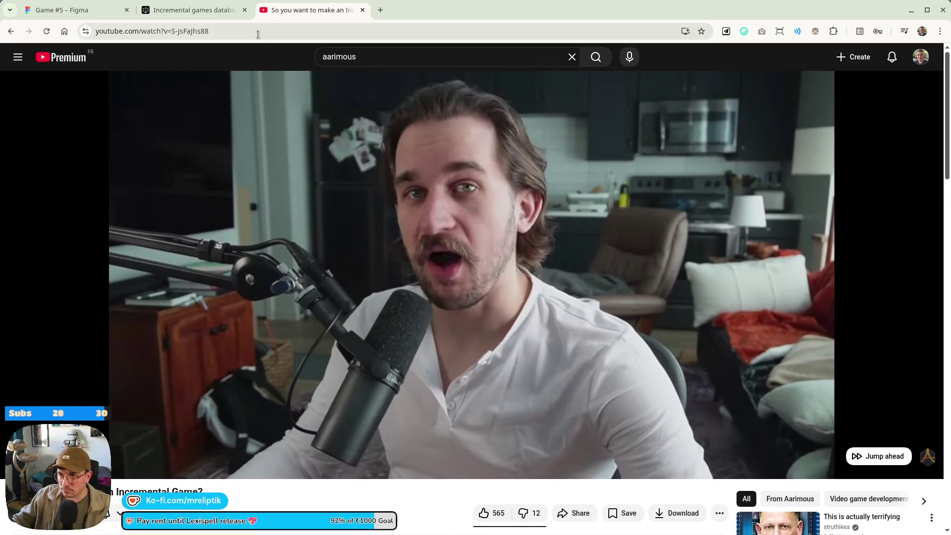
click(151, 31)
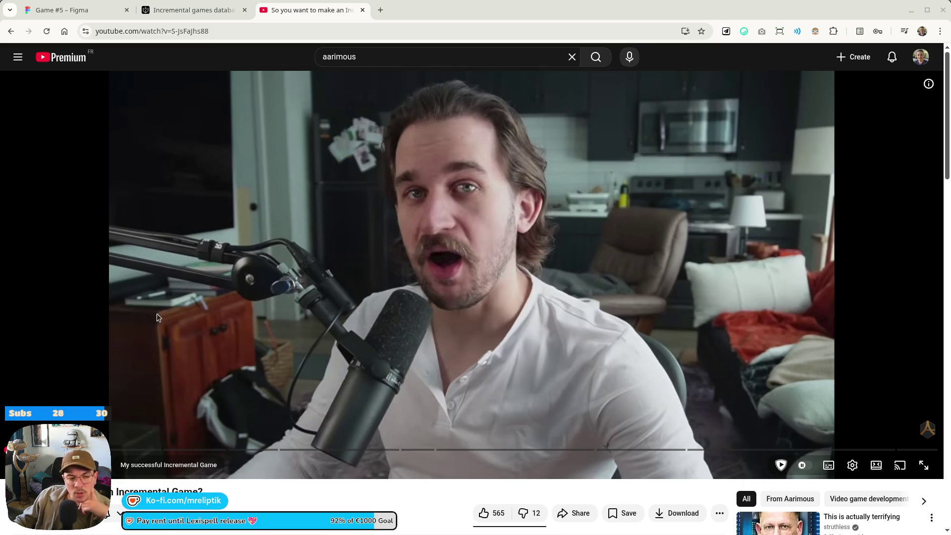
Resume the video and turn on English auto-generated subtitles.
click(358, 328)
scroll(322, 489, down, 2)
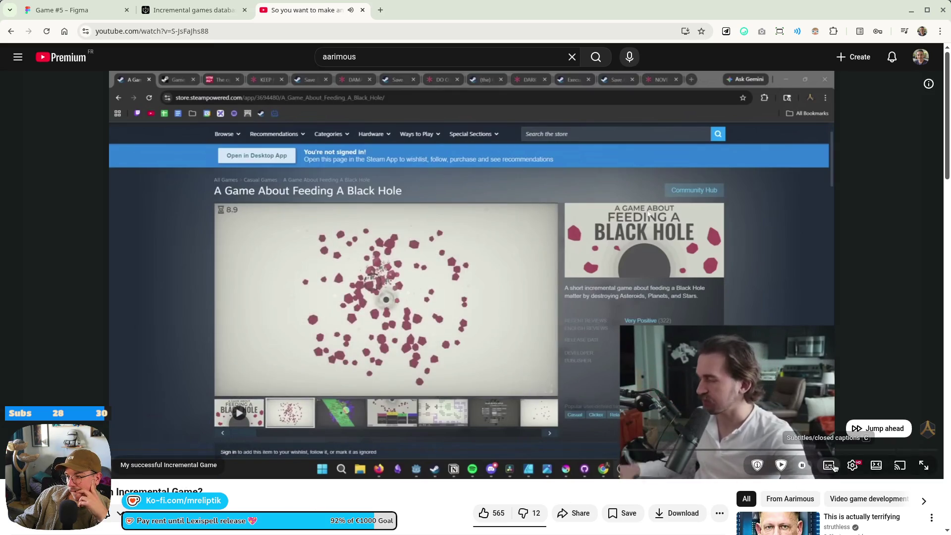
click(829, 466)
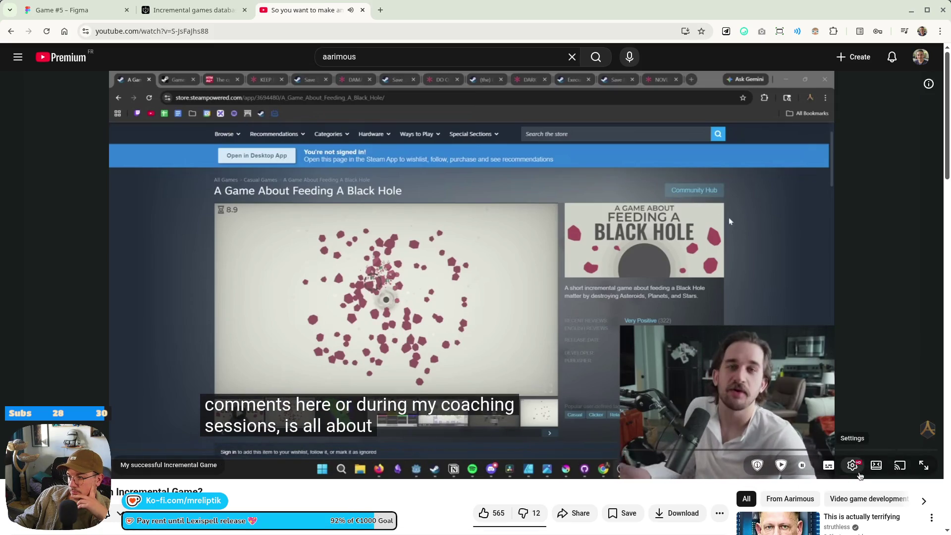
Raise the playback quality to 1080p60 Premium, then pause the video.
click(852, 465)
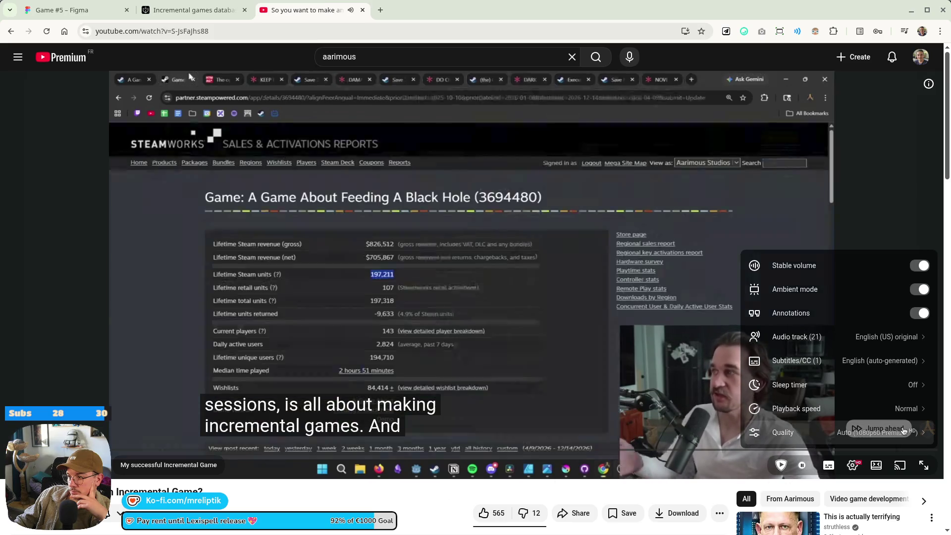
click(904, 431)
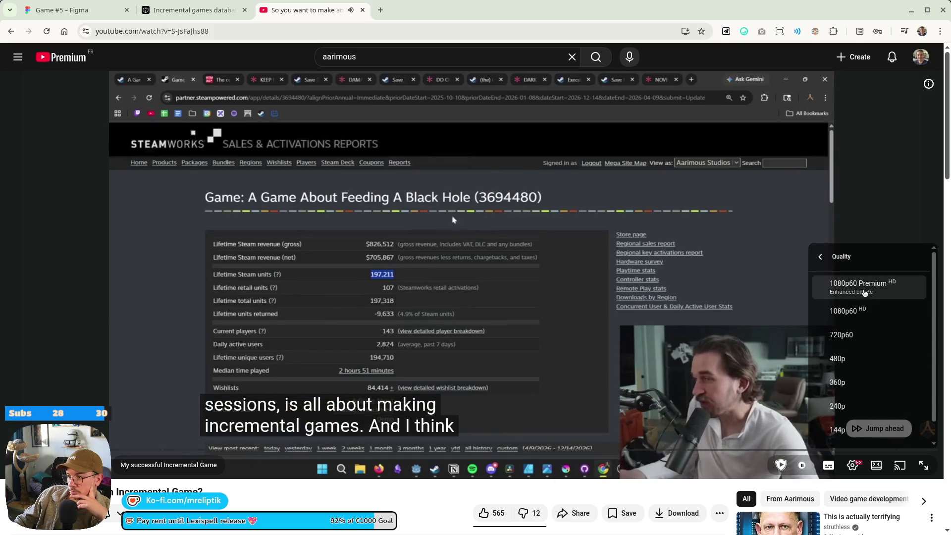
click(872, 285)
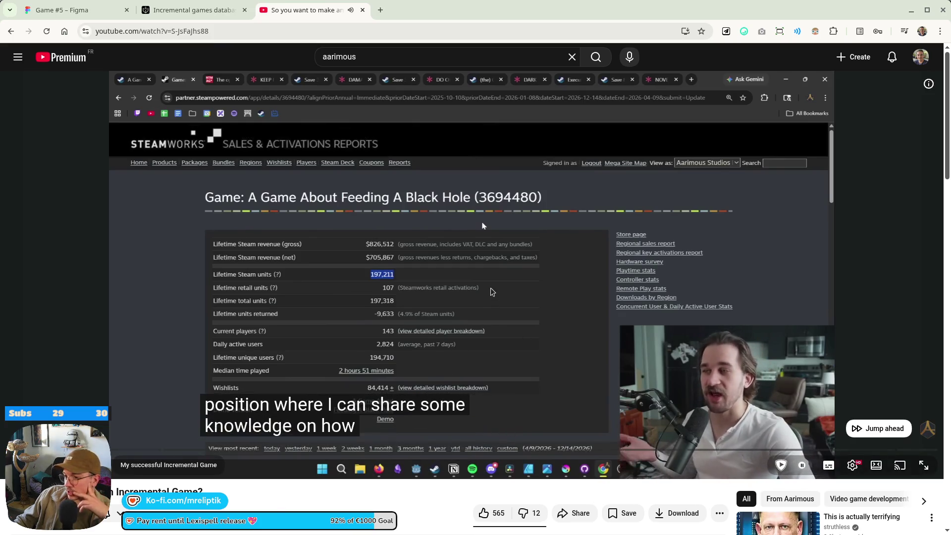
click(425, 286)
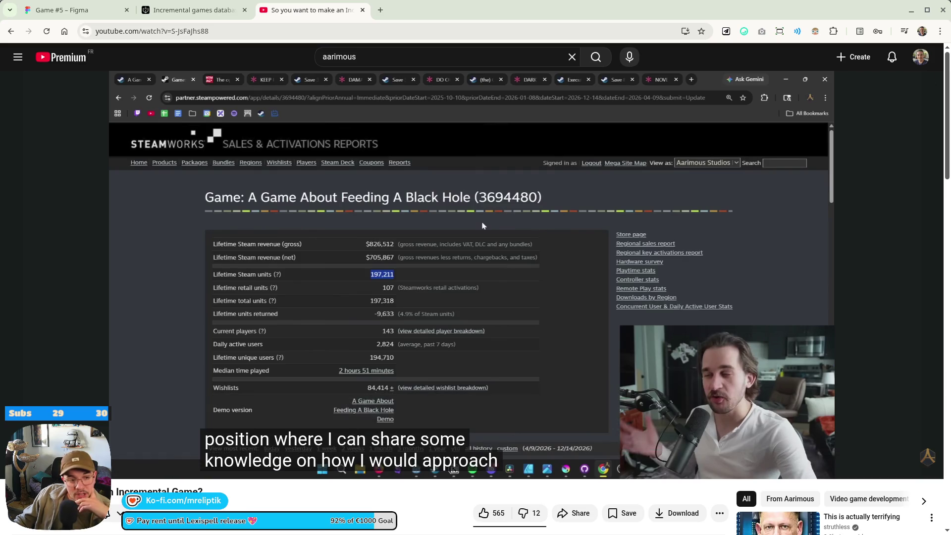
Play on to the Idle / Incremental Games blog section, pause, and return to the Game #5 Figma board.
click(333, 299)
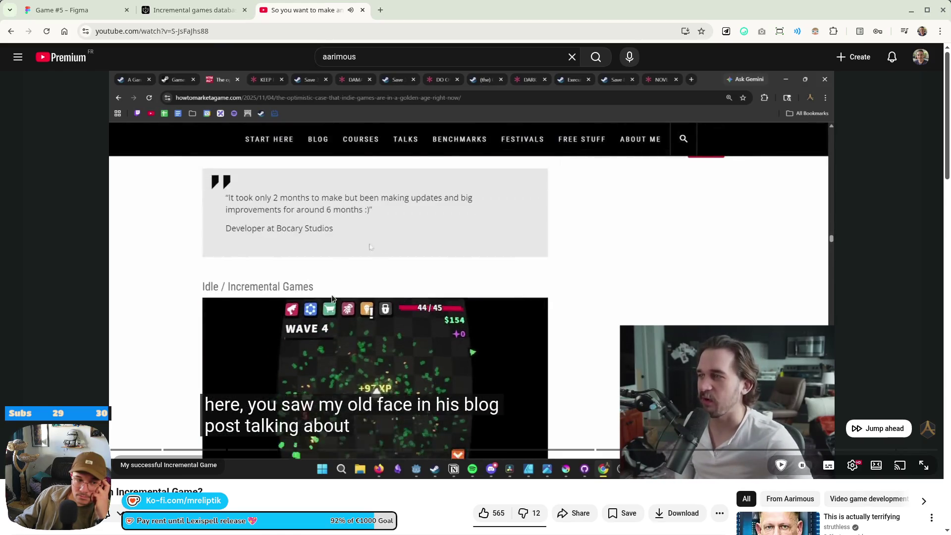
click(332, 296)
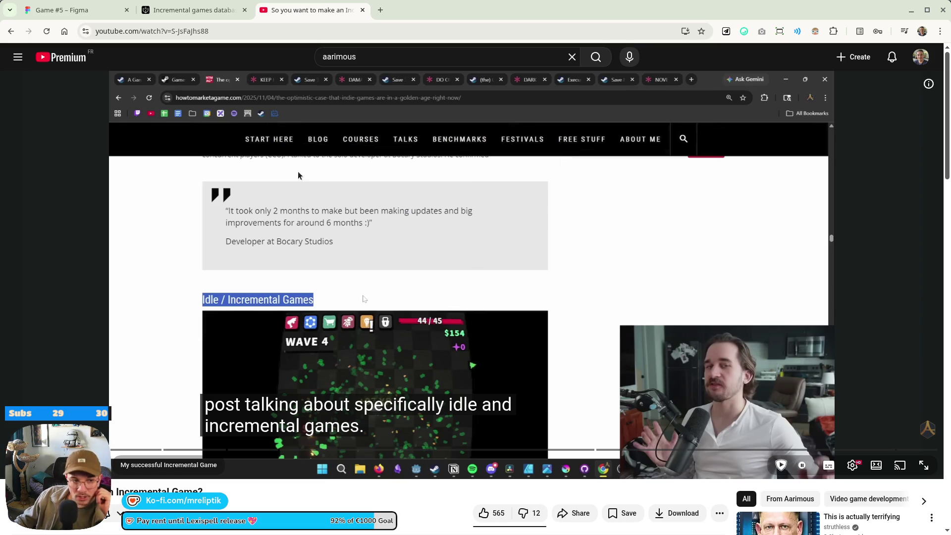
click(69, 10)
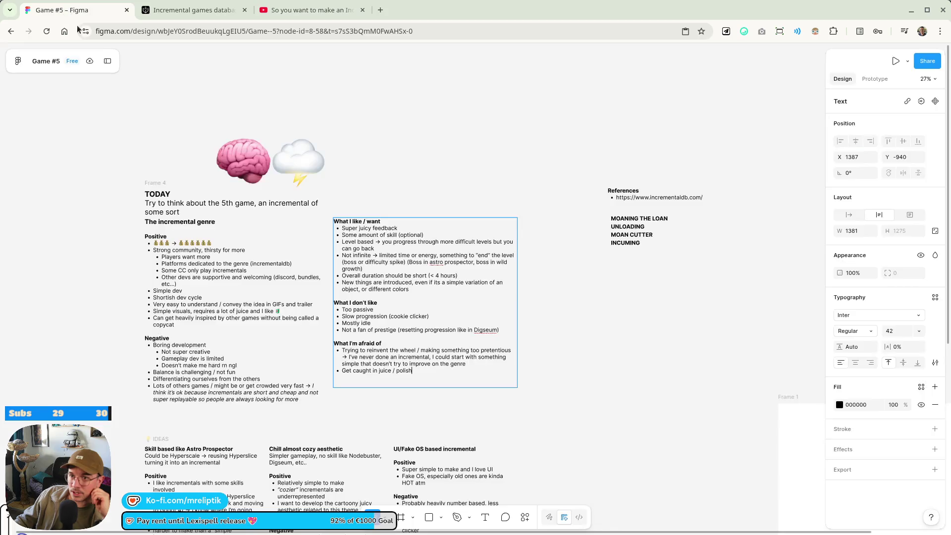
Zoom onto the Negative list and select the bullet 'Doesn't make me hard rn ngl' for editing.
scroll(310, 334, down, 3)
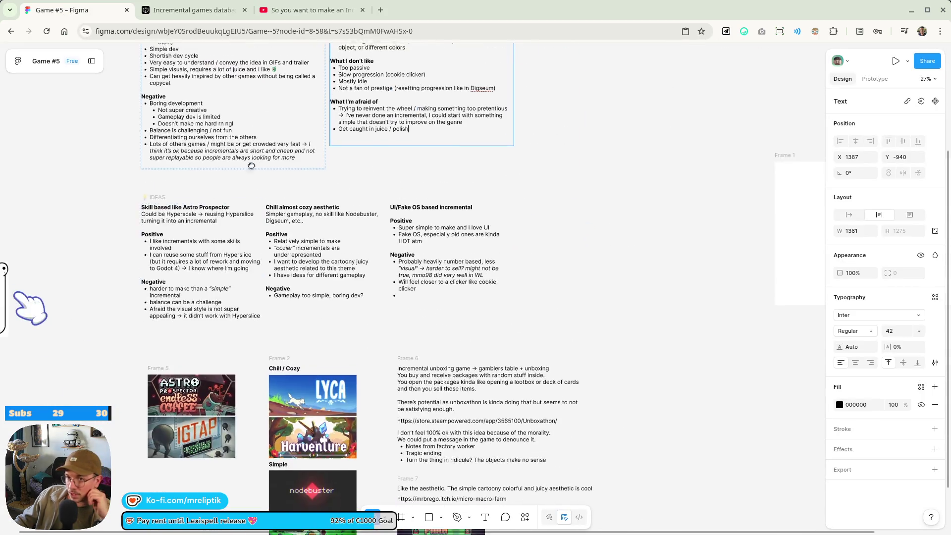
scroll(233, 284, up, 5)
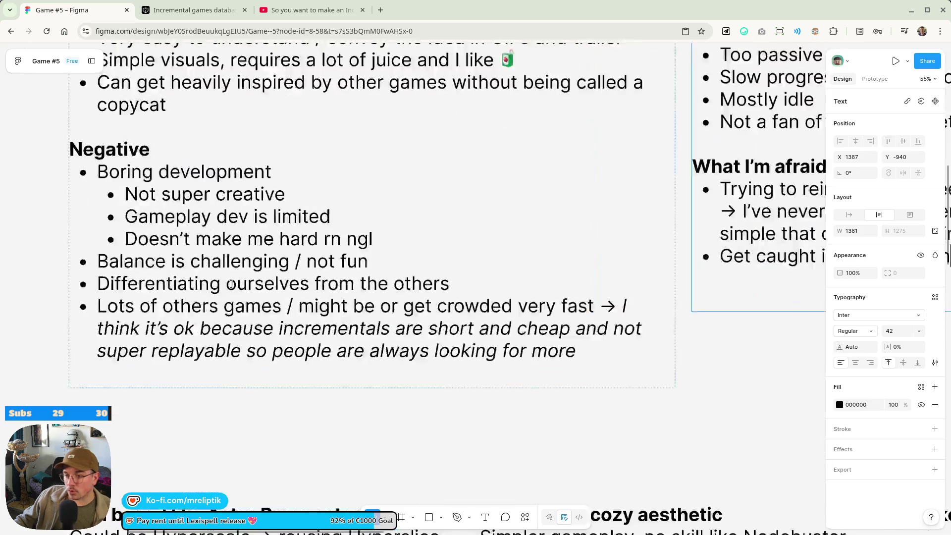
scroll(219, 272, down, 2)
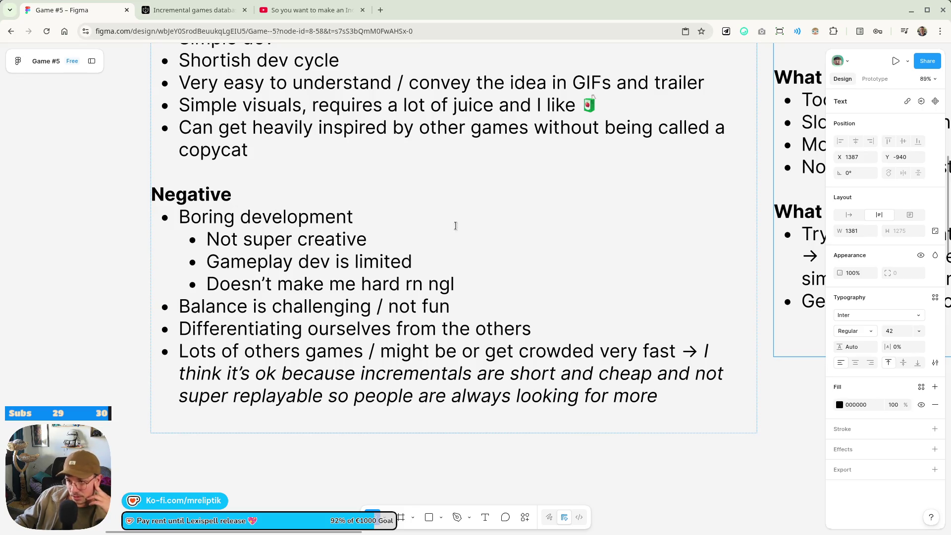
double_click(236, 239)
drag(208, 261, 358, 268)
click(412, 268)
drag(207, 284, 491, 278)
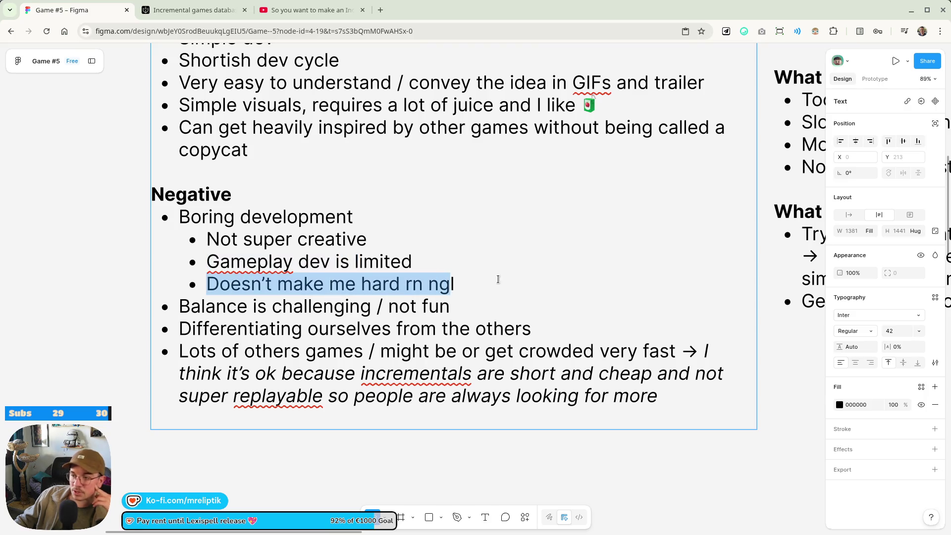
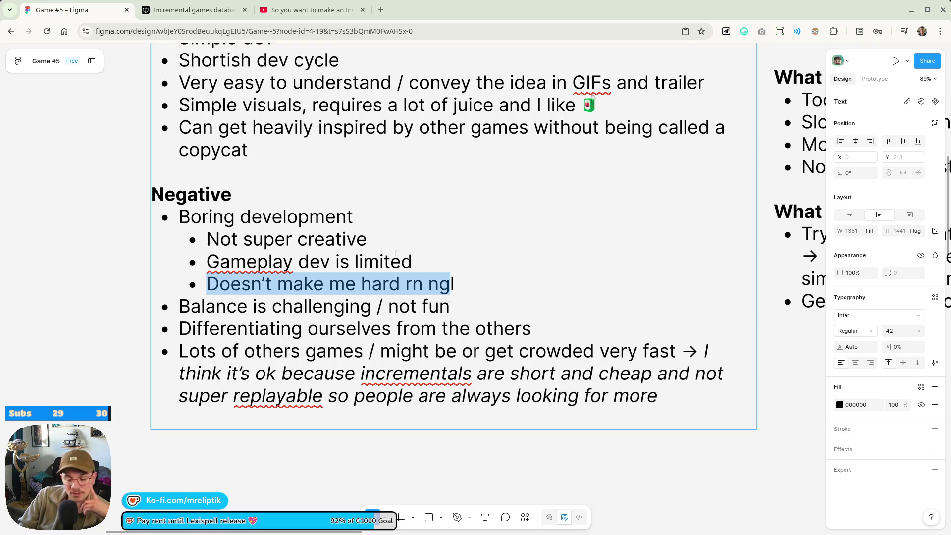
Switch to the YouTube tab 'So you want to make an Incremental Game?'.
click(287, 7)
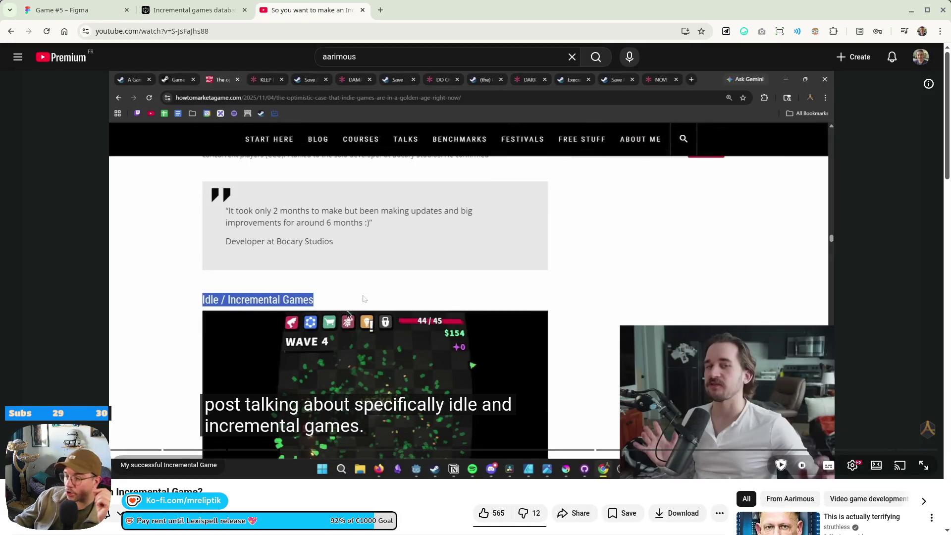
Watch the video's Keep it Simple Stupid section, then return to the 'Game #5 – Figma' board.
click(304, 477)
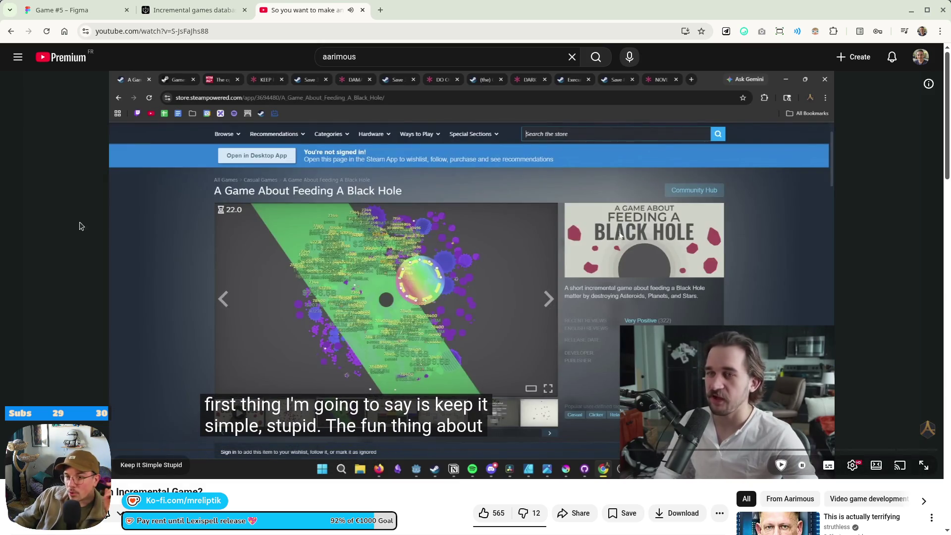
click(759, 240)
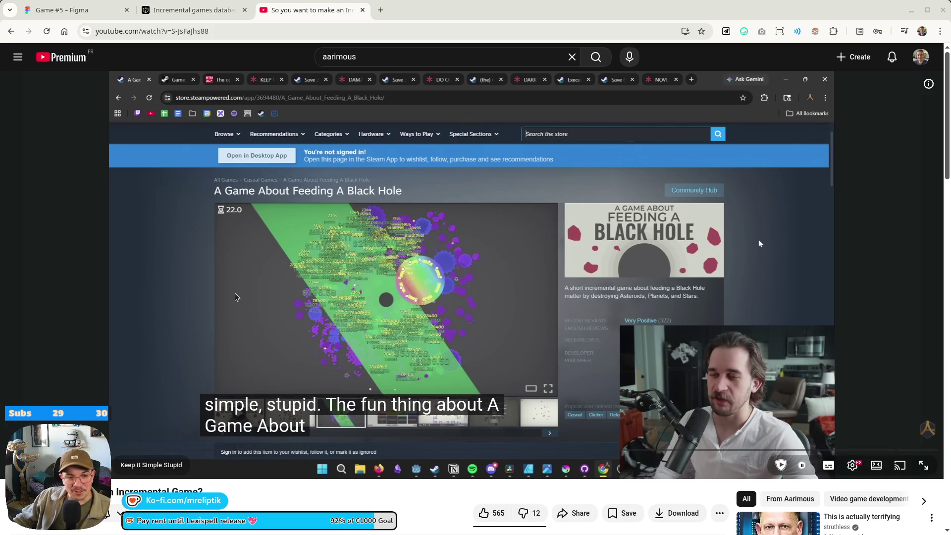
click(406, 342)
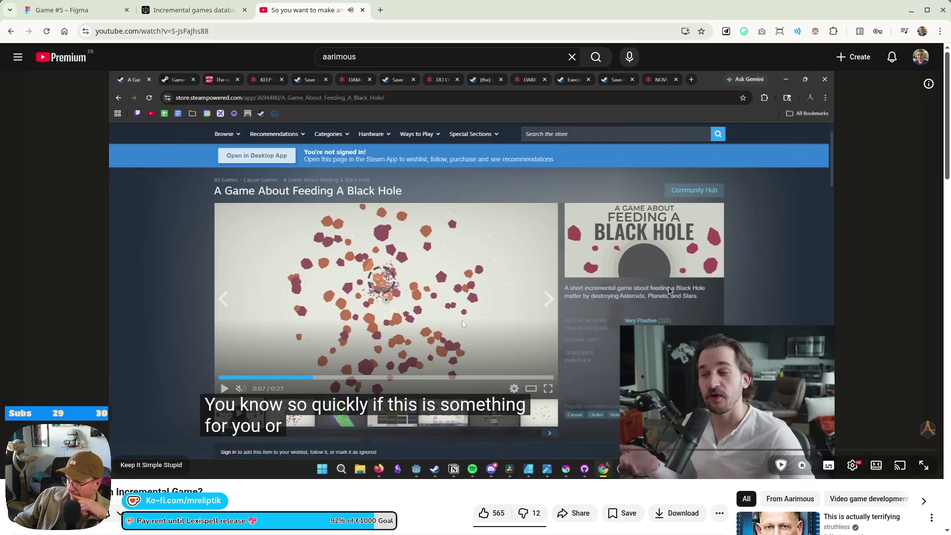
click(57, 10)
scroll(535, 338, right, 15)
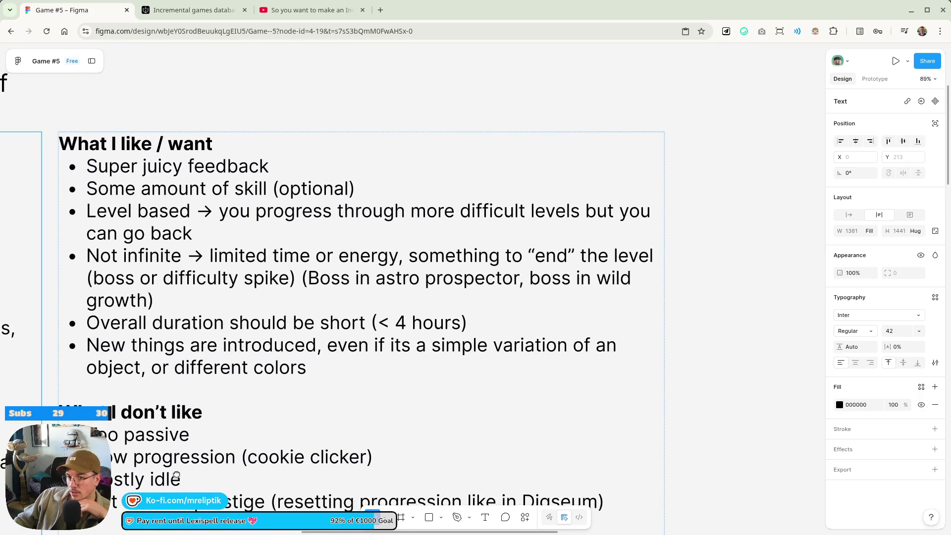
Append nine more 💰 emoji after the arrow on the first Positive bullet's money-bag row.
scroll(176, 476, left, 15)
scroll(176, 475, down, 3)
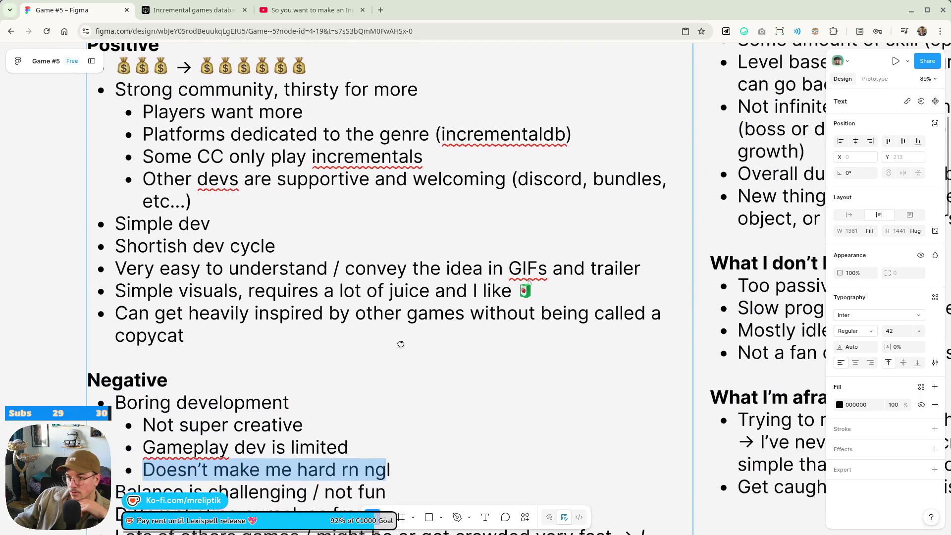
mouse_move(126, 269)
mouse_down()
mouse_move(550, 276)
mouse_move(613, 286)
mouse_move(628, 269)
mouse_up()
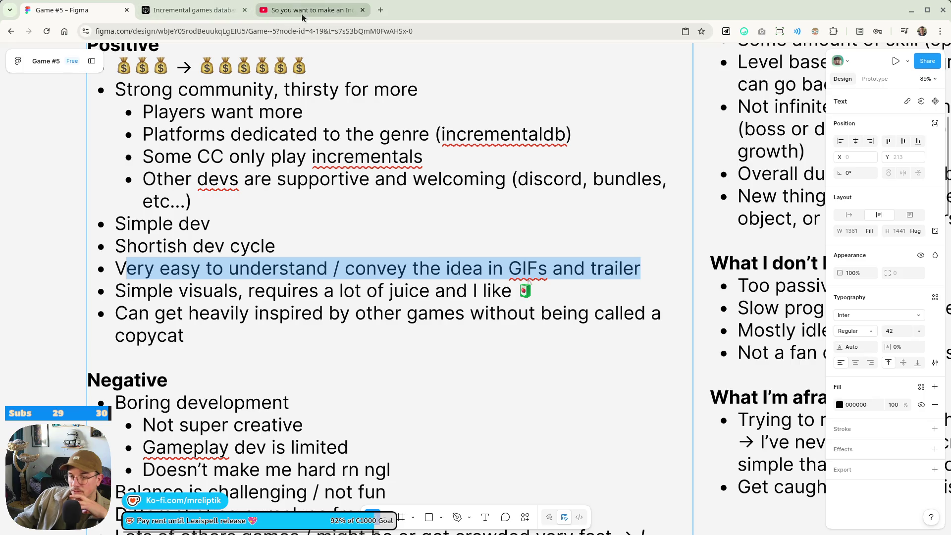
scroll(127, 174, up, 3)
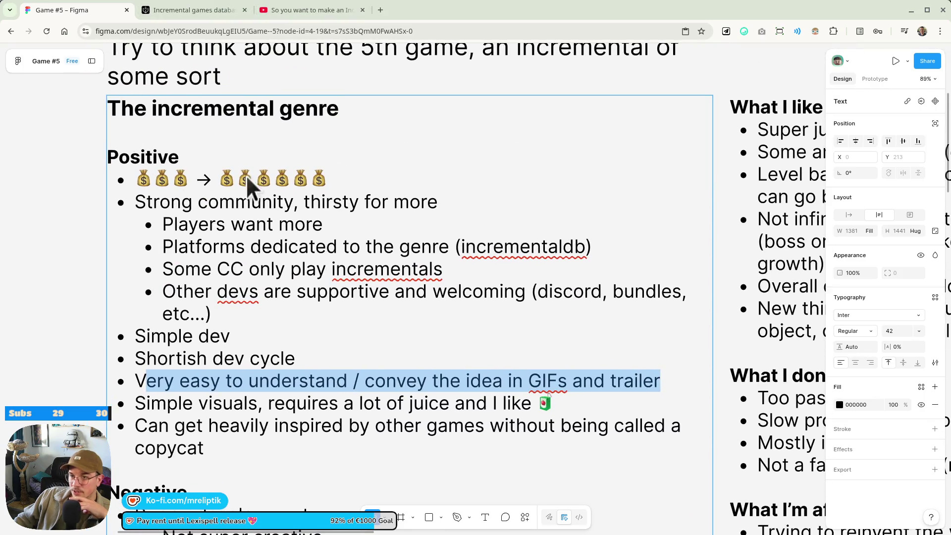
click(180, 168)
scroll(328, 179, up, 5)
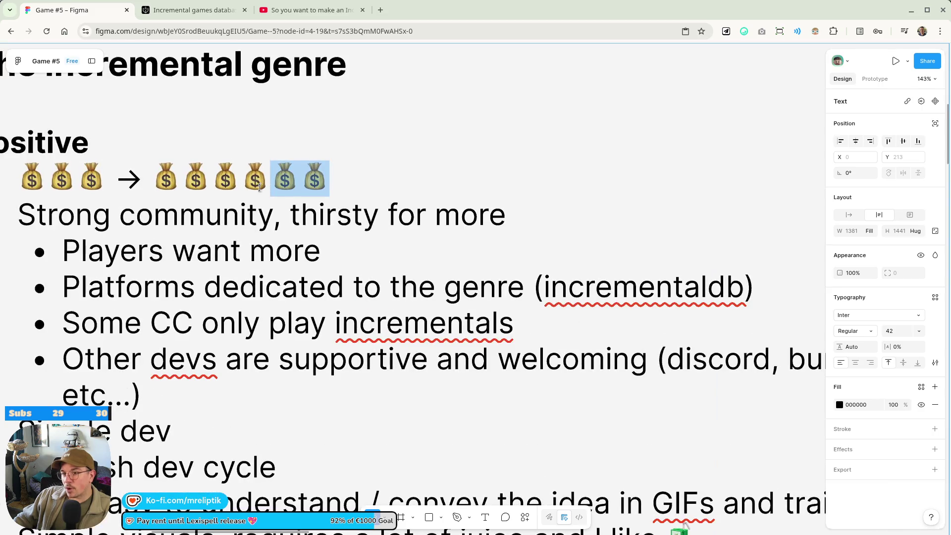
text(💰💰💰💰💰💰💰💰💰)
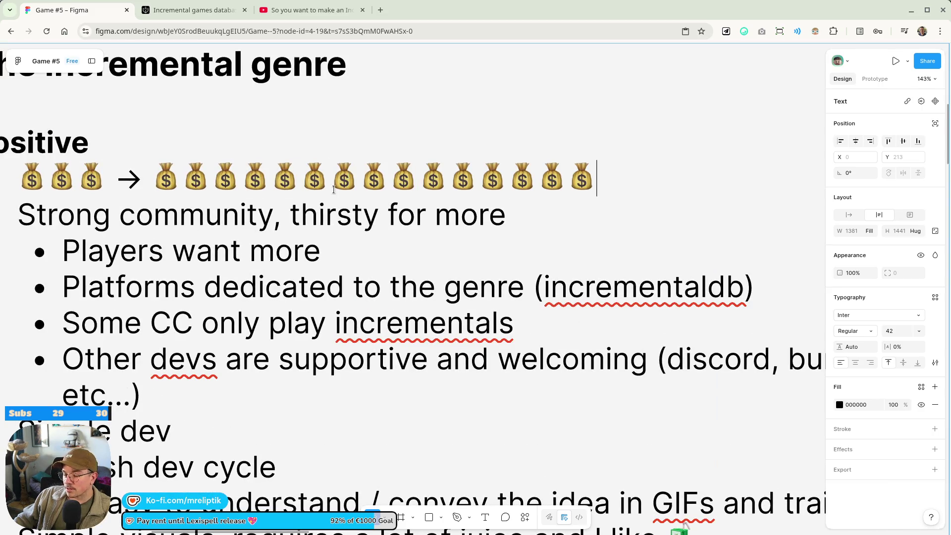
scroll(352, 168, down, 5)
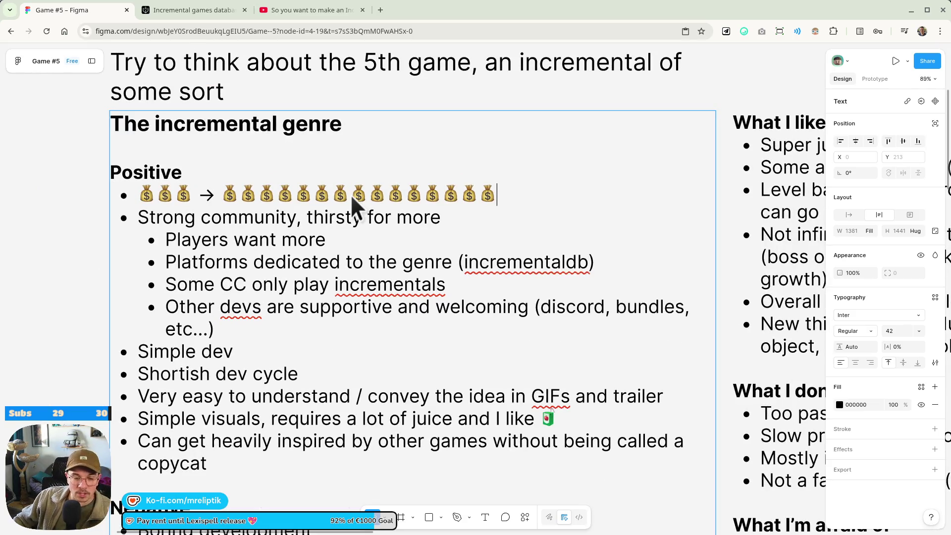
drag(310, 312, 275, 234)
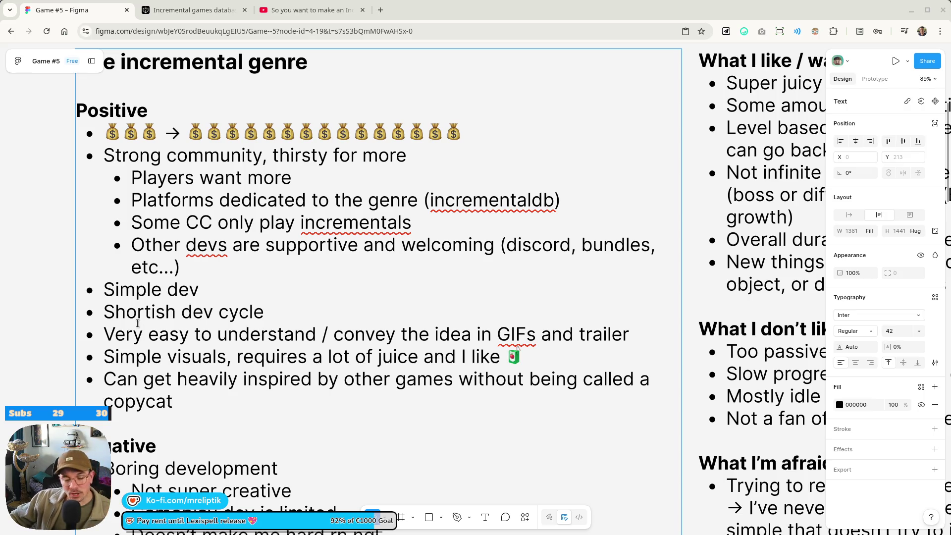
Pan across the whole board and its idea columns, then return to the incremental-game video.
scroll(248, 257, down, 5)
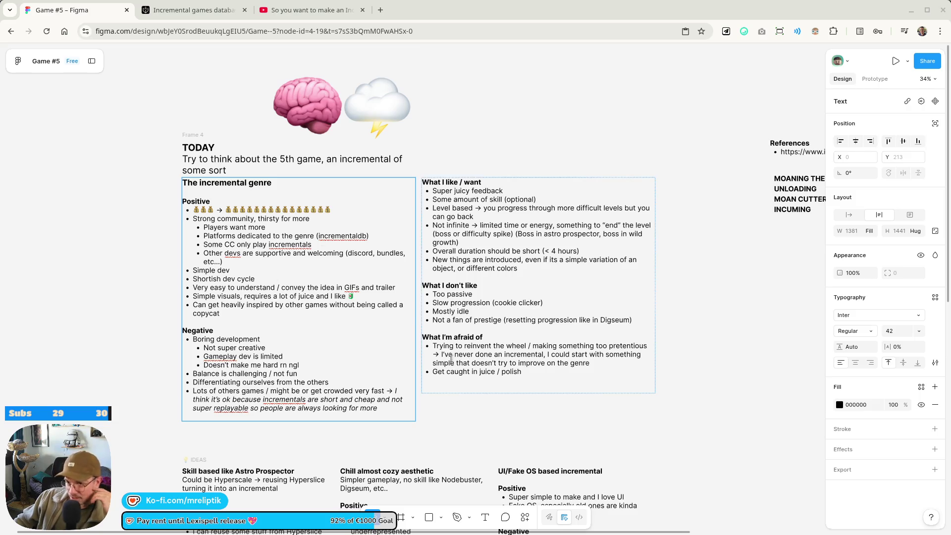
scroll(461, 422, down, 4)
scroll(384, 415, up, 1)
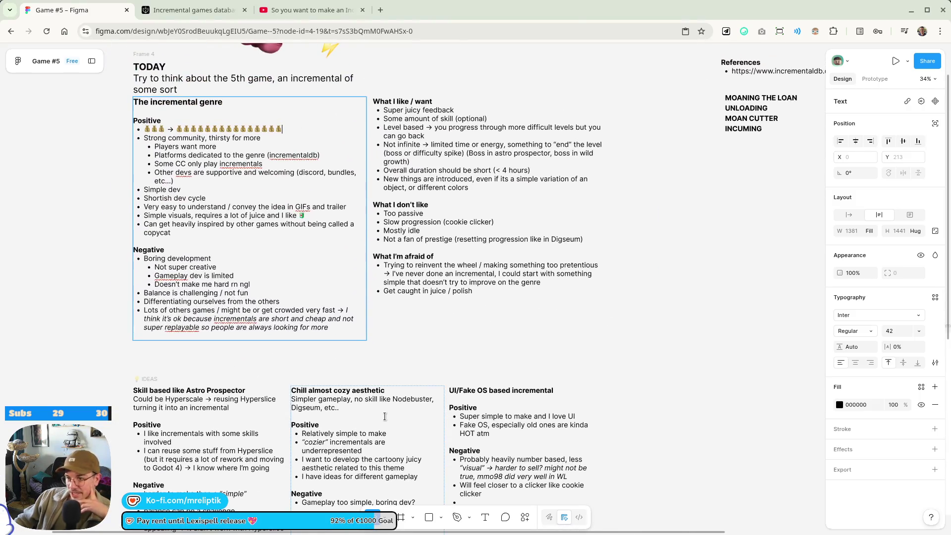
scroll(374, 386, down, 5)
scroll(401, 367, up, 10)
scroll(427, 350, right, 2)
scroll(427, 350, down, 1)
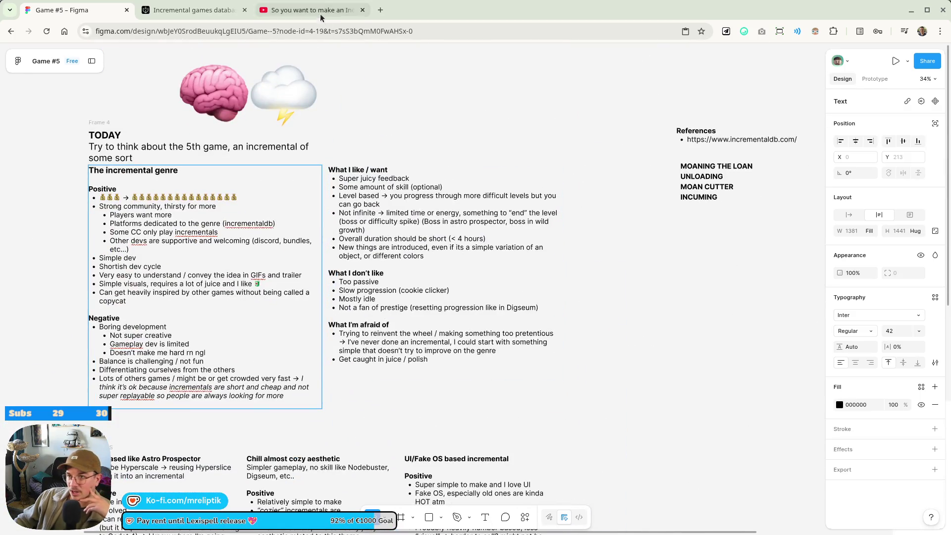
scroll(391, 99, down, 4)
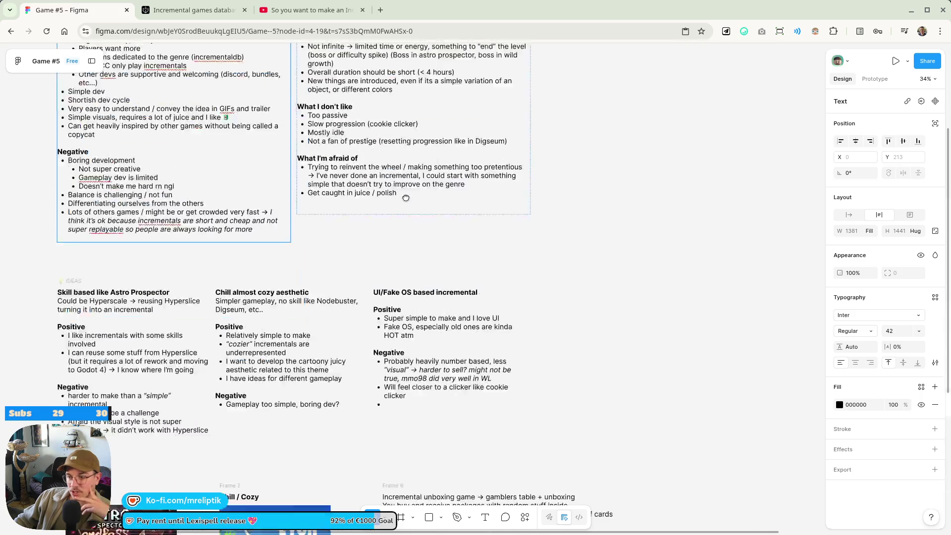
scroll(391, 99, left, 1)
click(312, 10)
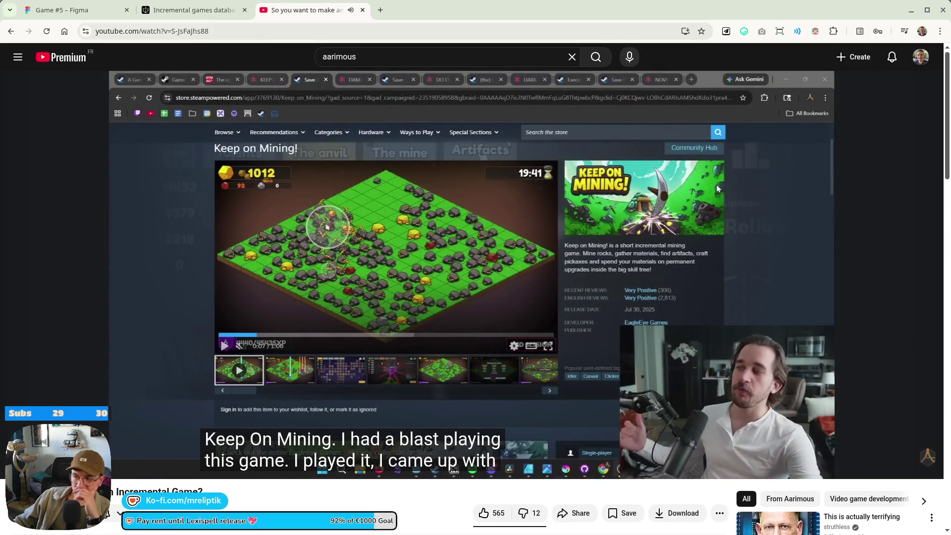
scroll(361, 429, down, 2)
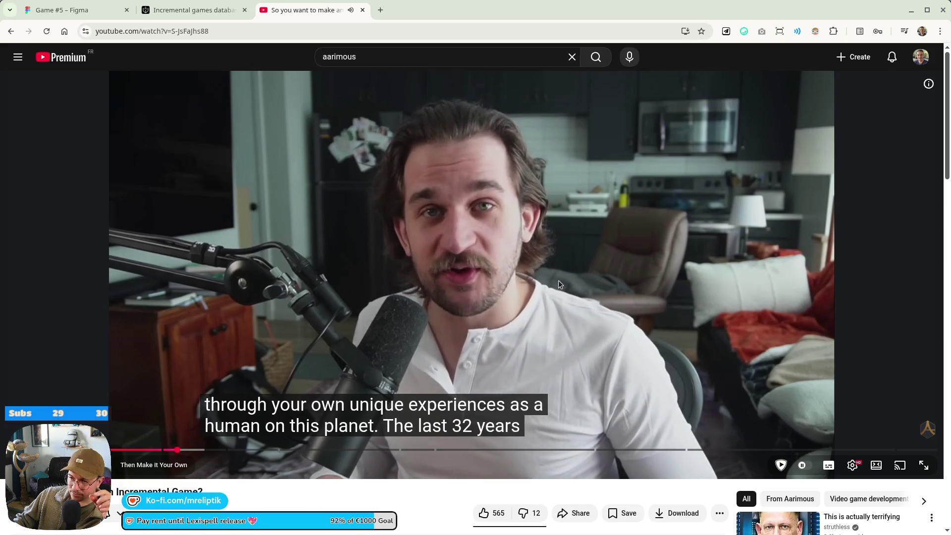
click(557, 281)
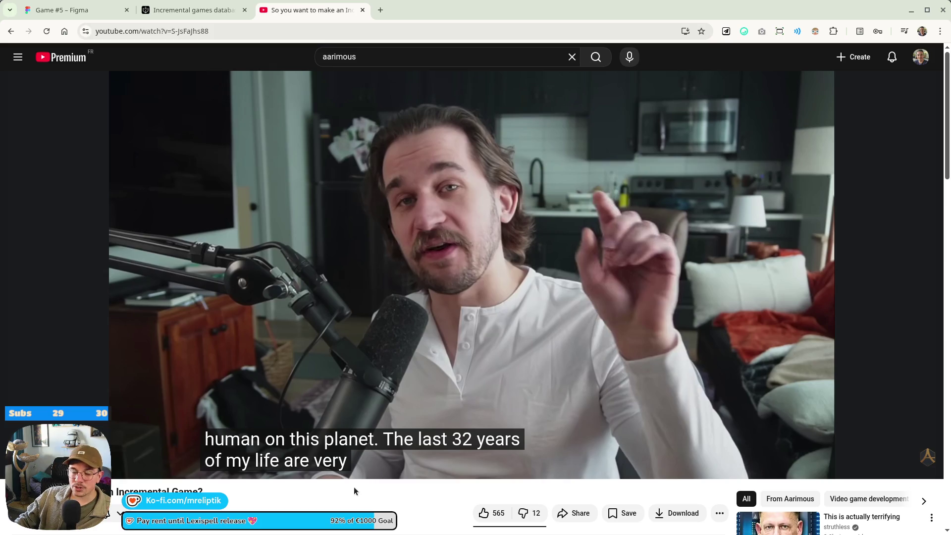
Resume the advice video and pause it on the 'A Game About Feeding A Black Hole' store page.
key(space)
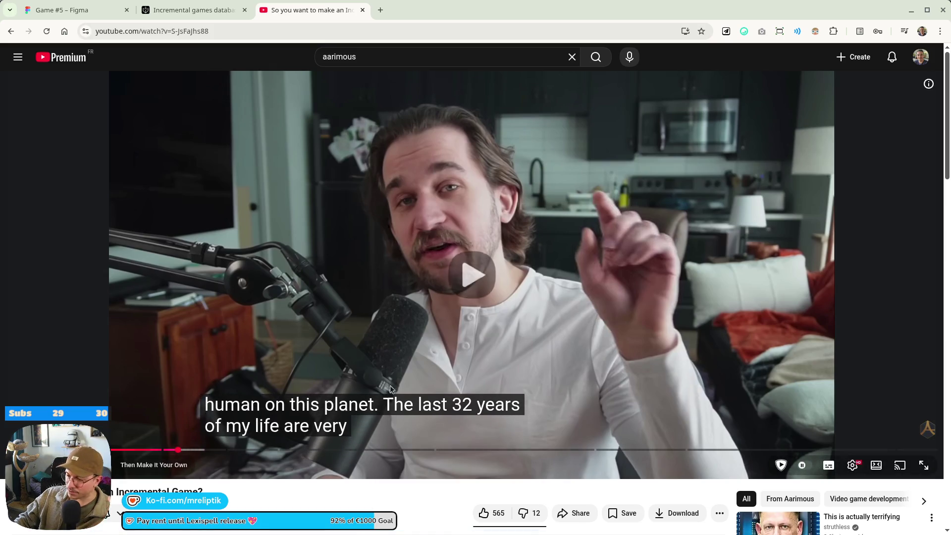
click(455, 326)
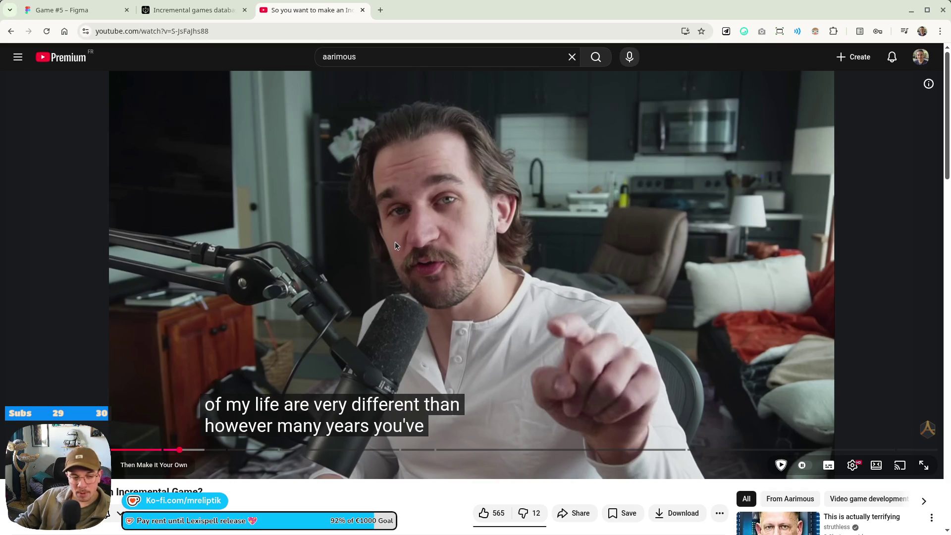
click(386, 276)
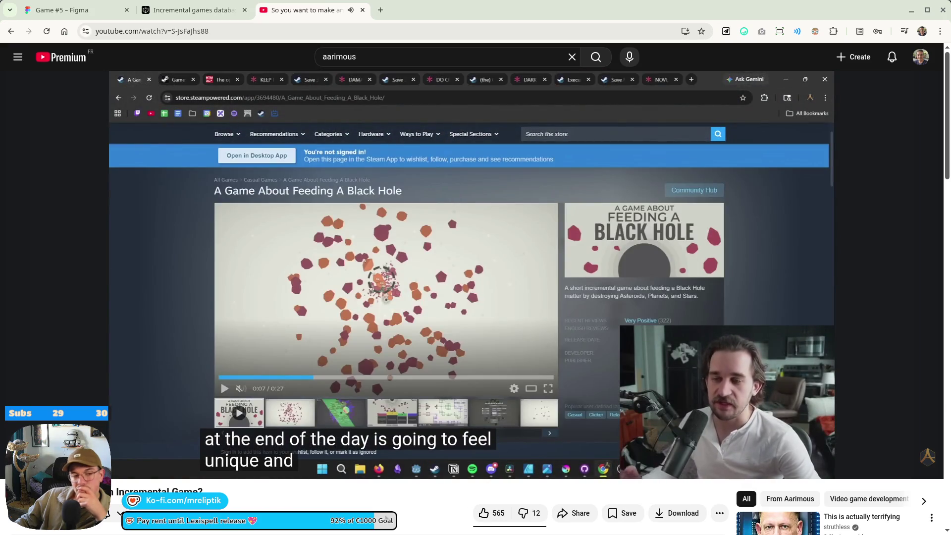
click(355, 347)
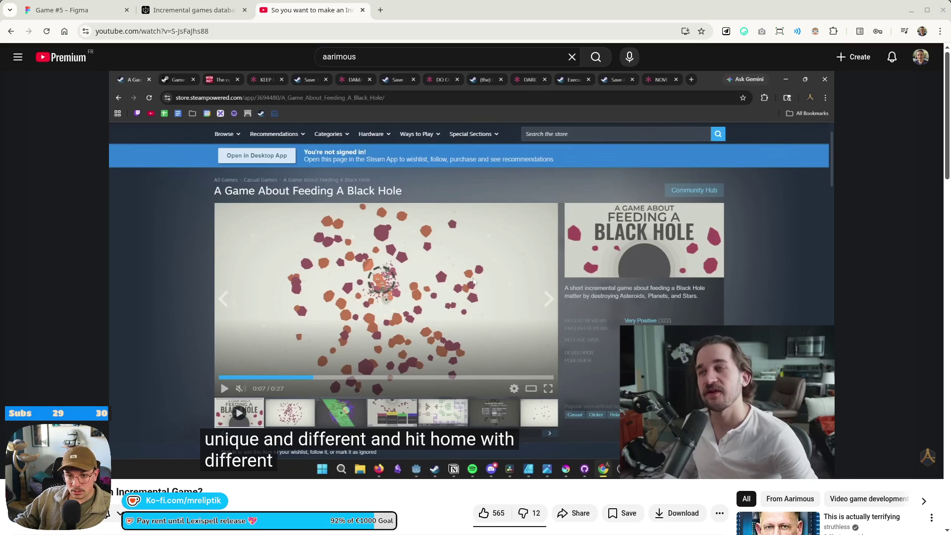
Bring the Road to Vostok and Backpack Battles store pages into this window, skim them, then close both.
drag(496, 11, 400, 24)
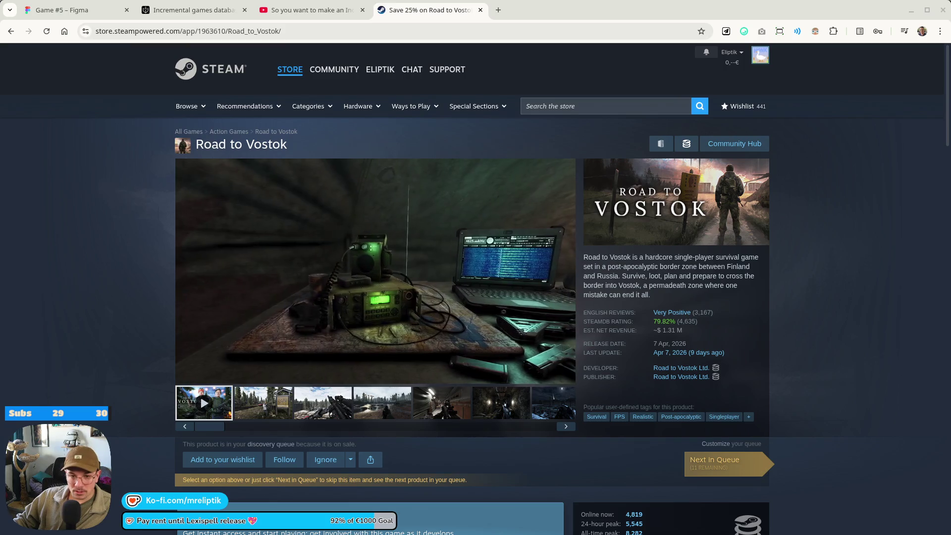
drag(319, 74, 426, 10)
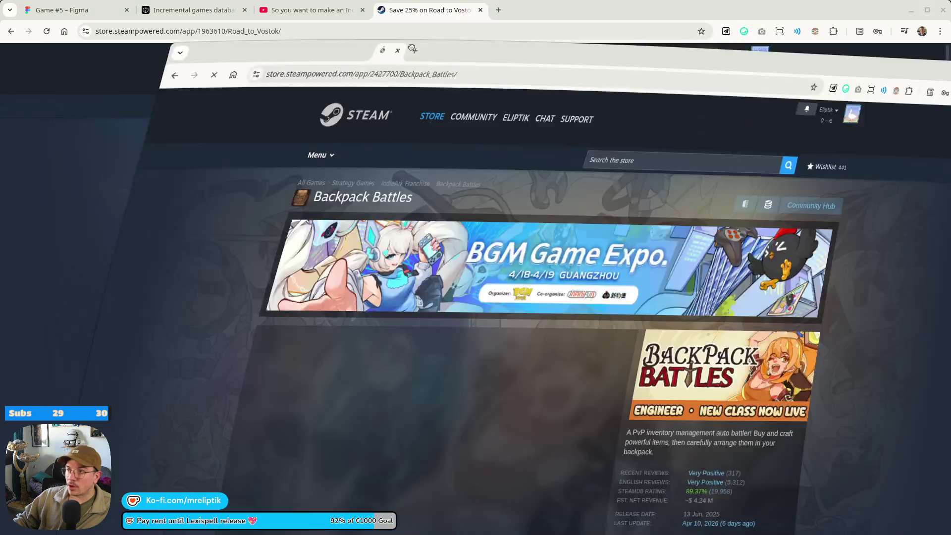
scroll(677, 438, down, 2)
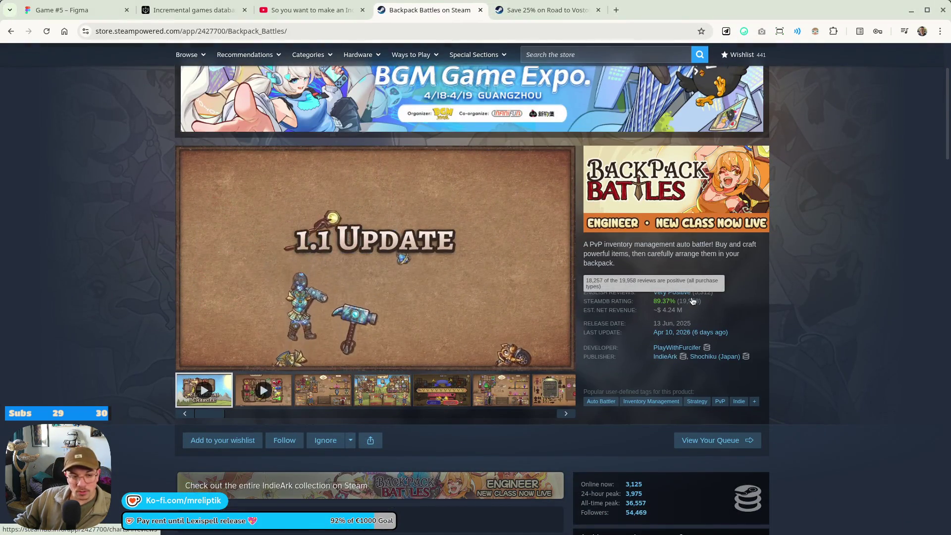
scroll(574, 355, up, 1)
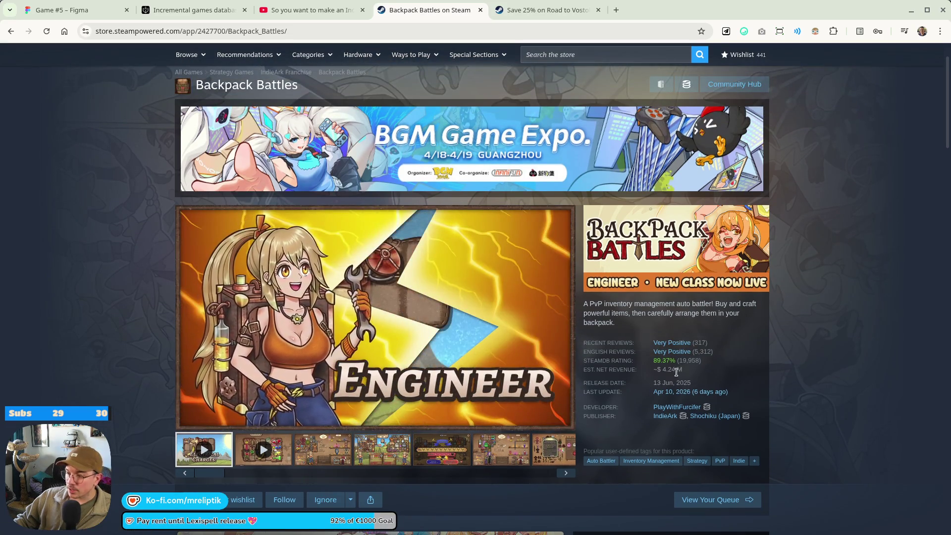
middle_click(421, 10)
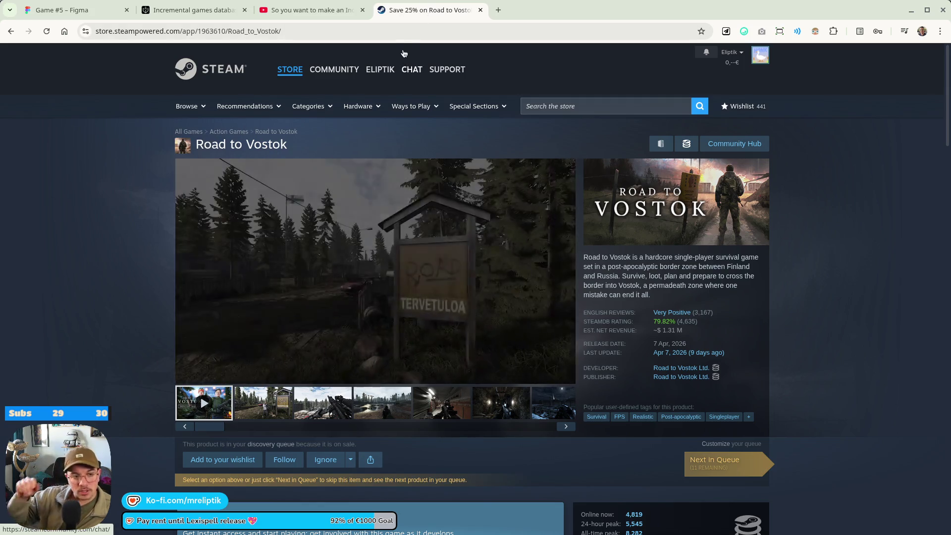
middle_click(380, 9)
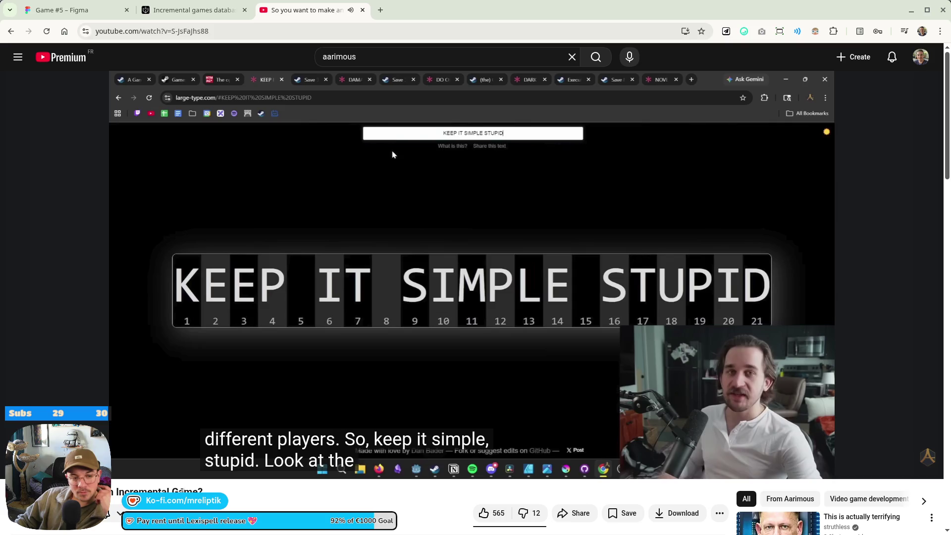
Pause and resume the advice video, watching on to its 'do one thing really well' advice.
click(223, 327)
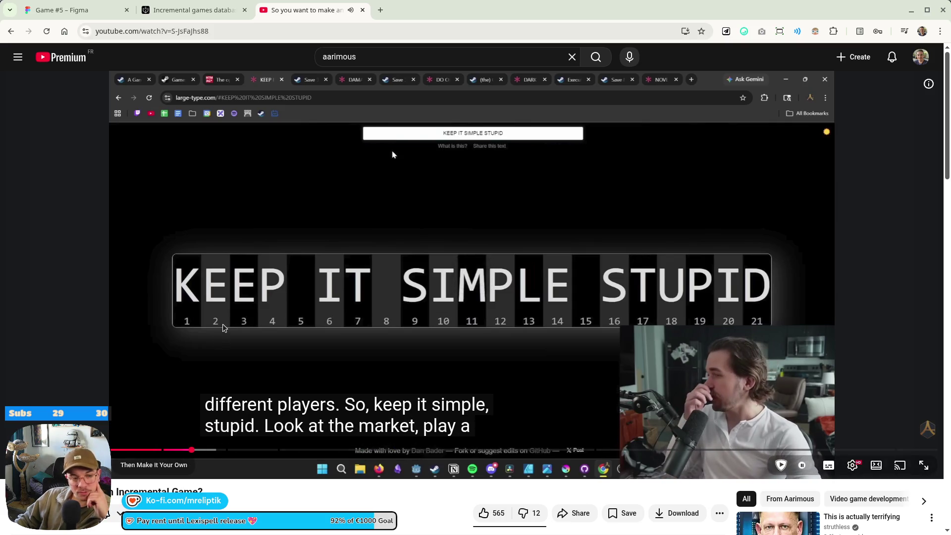
click(229, 343)
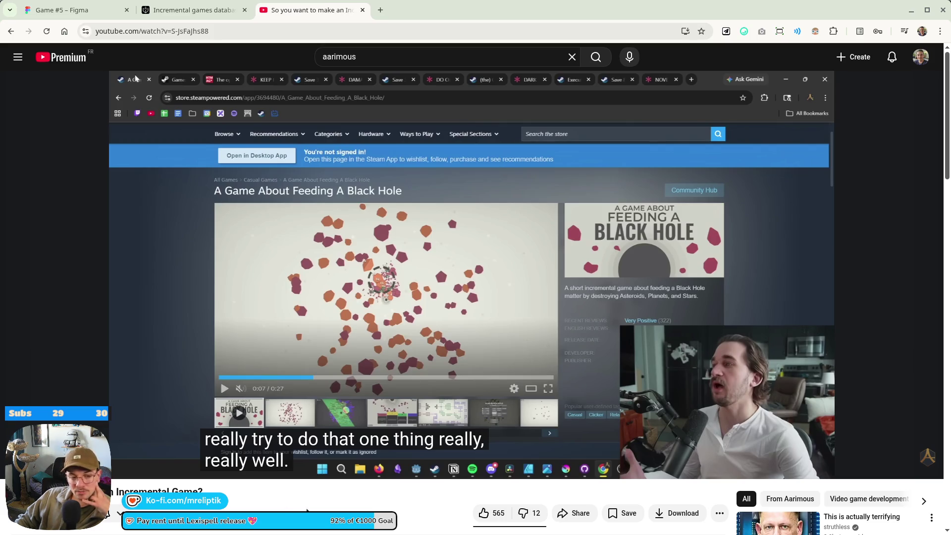
mouse_move(315, 479)
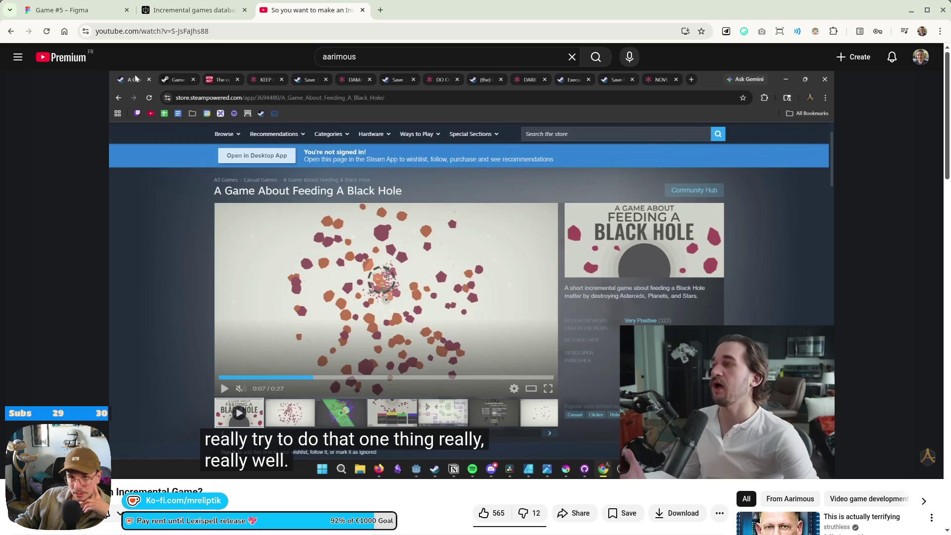
scroll(261, 451, down, 7)
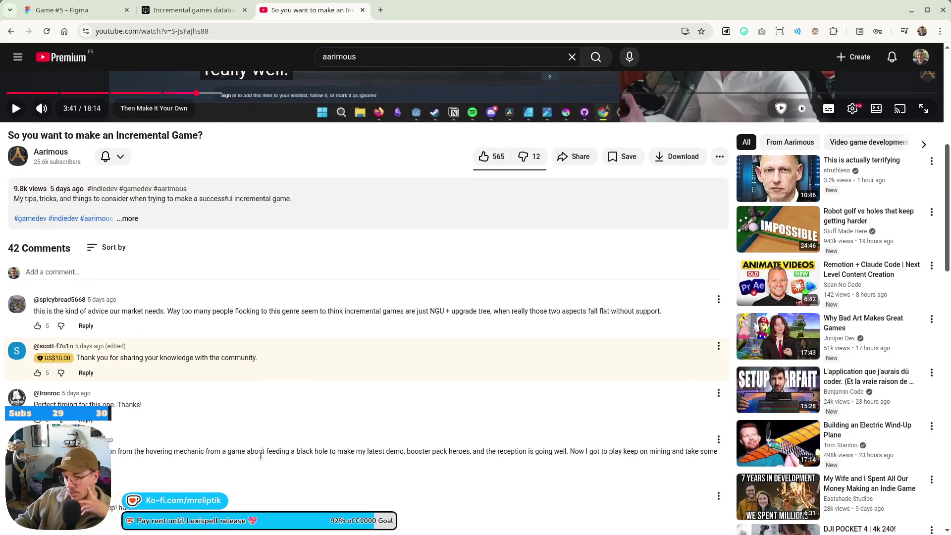
scroll(394, 450, up, 7)
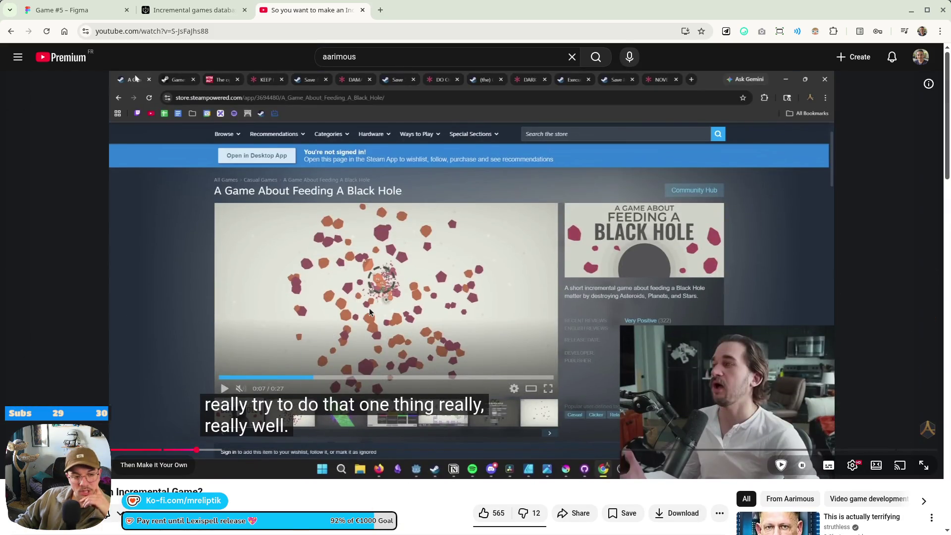
click(361, 283)
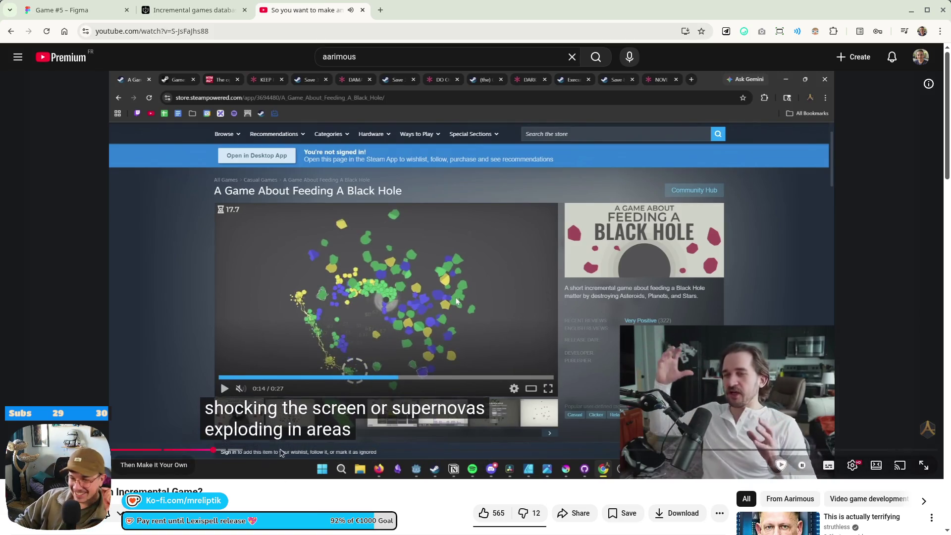
click(351, 300)
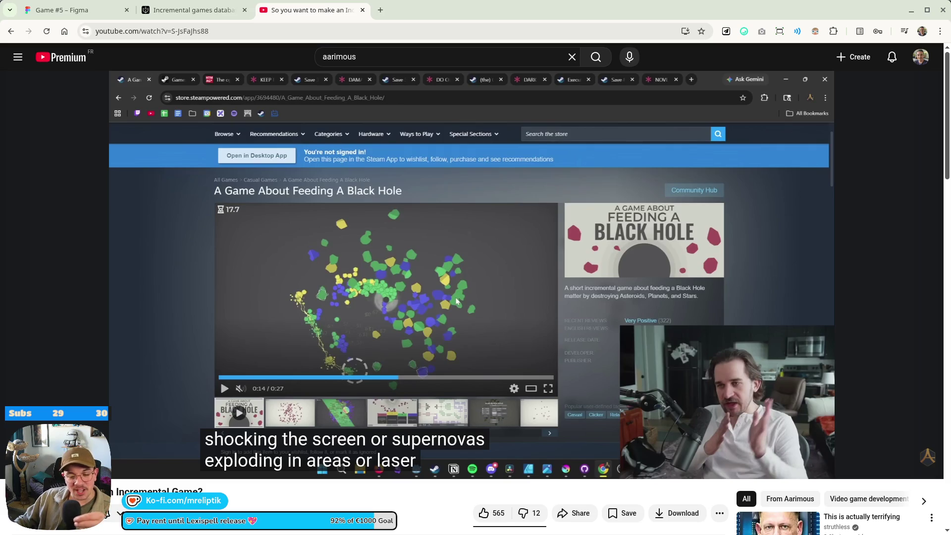
click(301, 431)
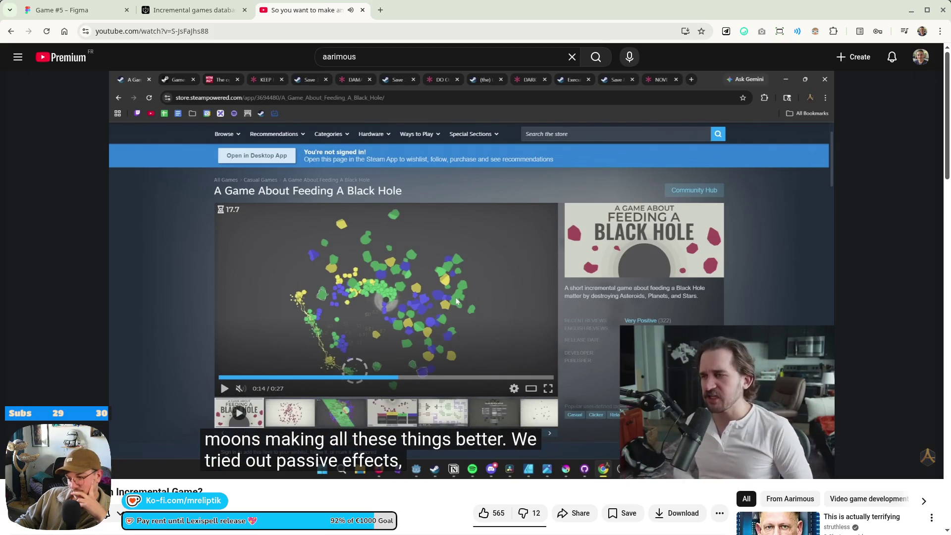
scroll(300, 451, down, 3)
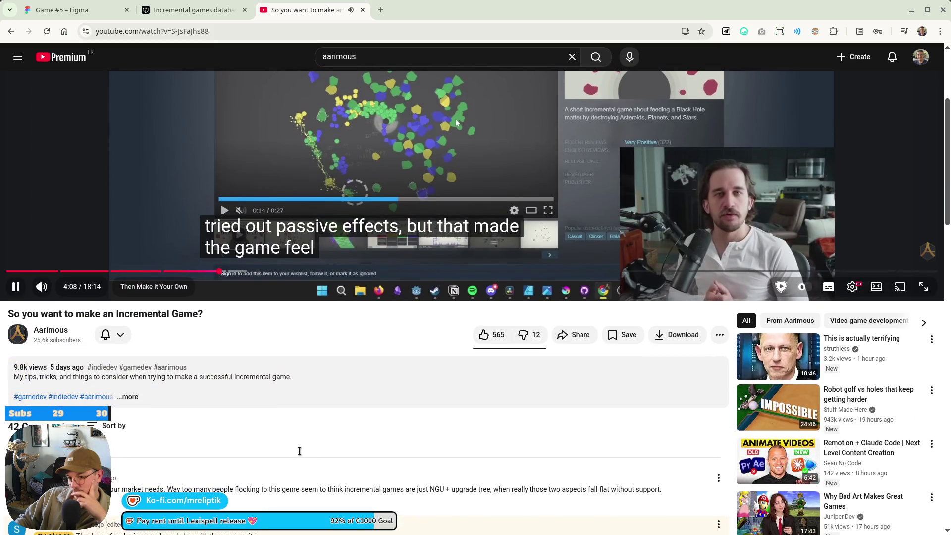
scroll(327, 507, up, 3)
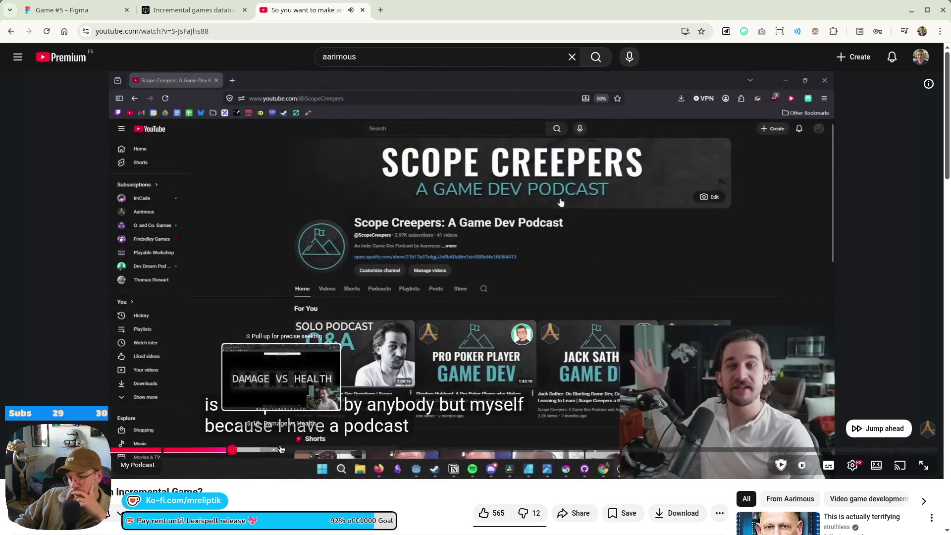
Seek the advice video ahead to the upgrade-tree section comparing it to Path of Exile and Diablo.
click(273, 449)
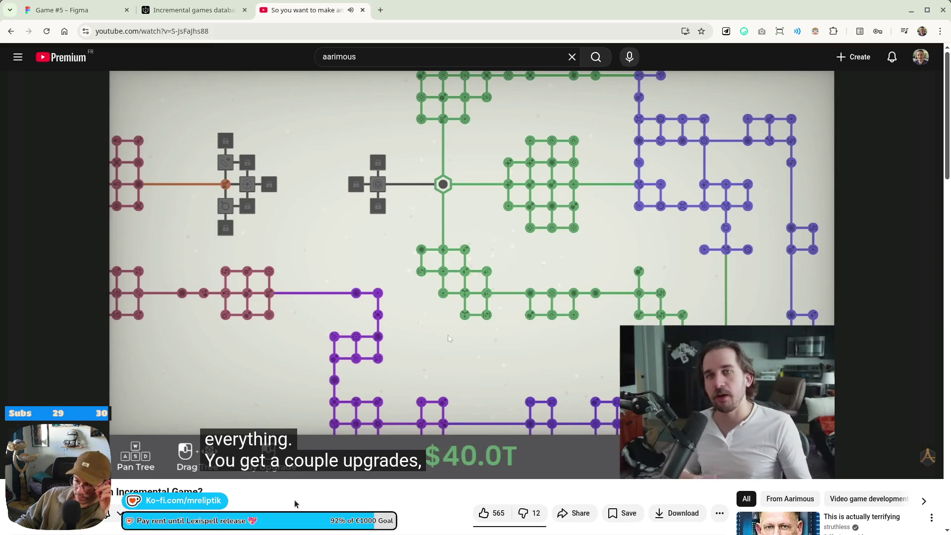
Pause the video on the $40.0T upgrade-tree screen and reopen the closed Trinket Bag Maker Steam tab.
click(324, 220)
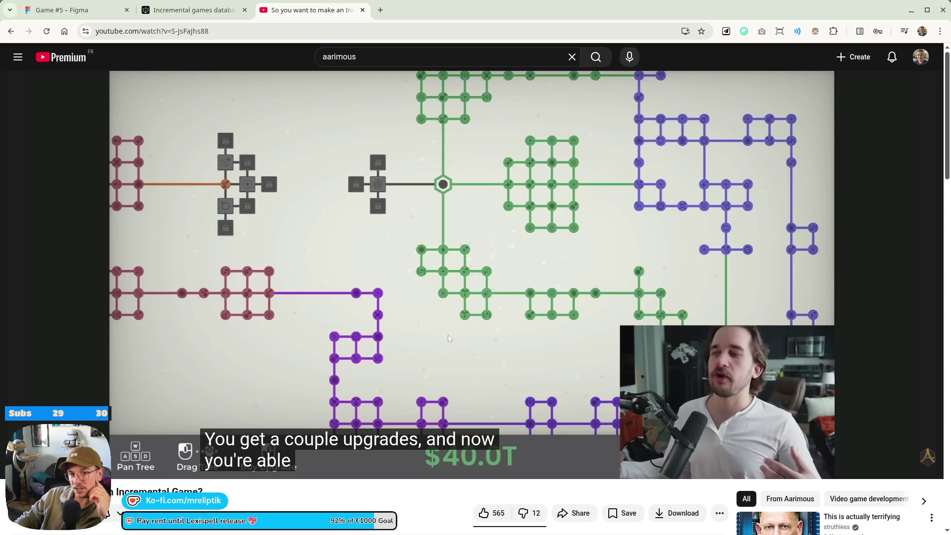
mouse_move(448, 265)
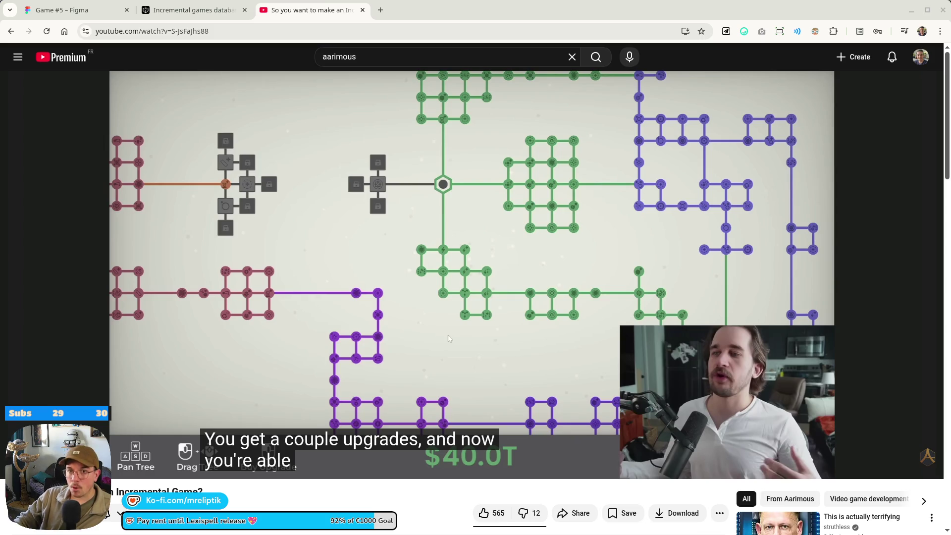
key(ctrl+shift+t)
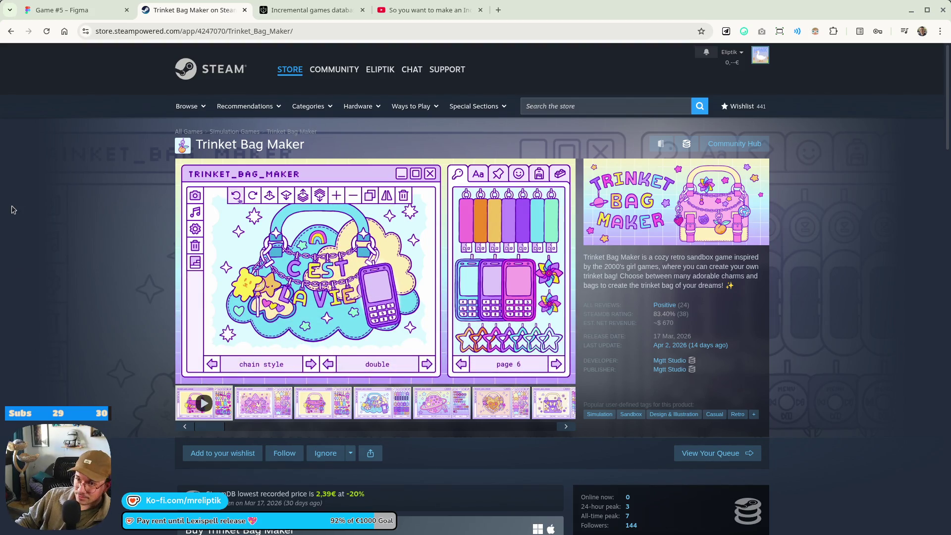
Close the Trinket Bag Maker store page and go back to the YouTube advice video.
click(298, 10)
click(426, 10)
click(245, 10)
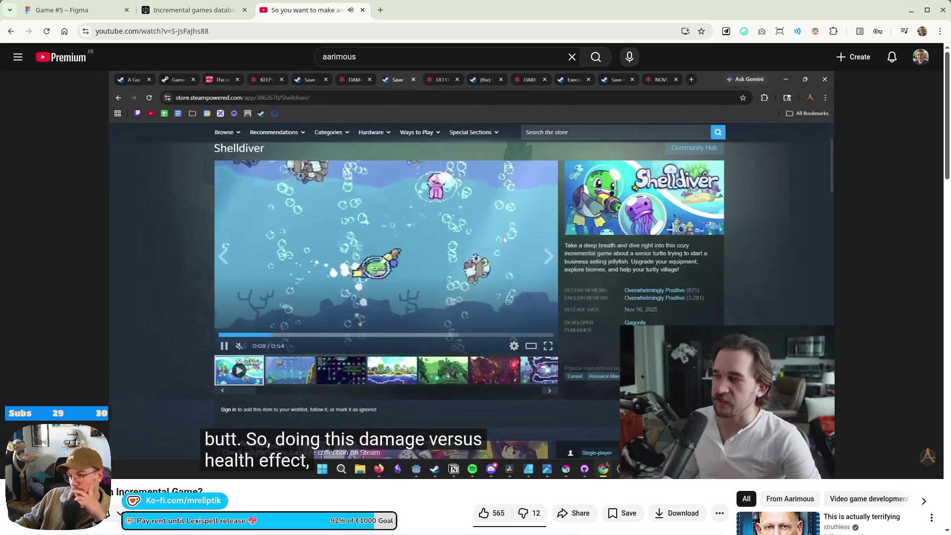
Restore the YouTube page to 100% zoom and keep the incremental-game advice video playing.
click(551, 392)
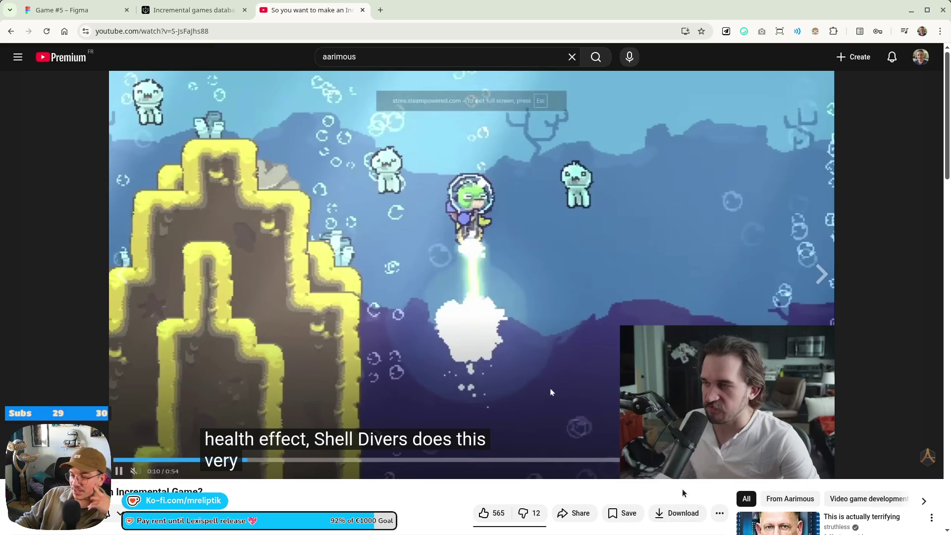
key(ctrl+plus)
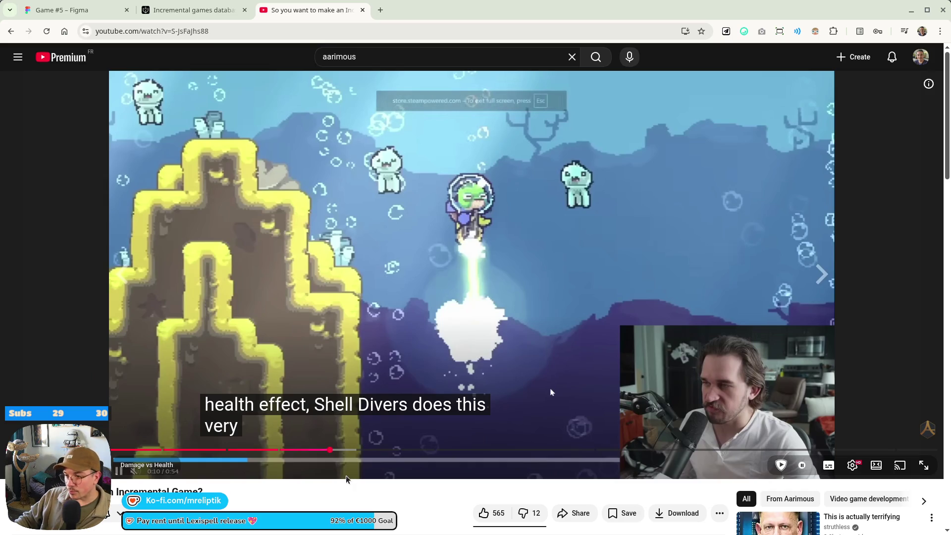
scroll(342, 489, down, 3)
scroll(356, 495, up, 3)
scroll(374, 510, down, 1)
scroll(376, 511, up, 1)
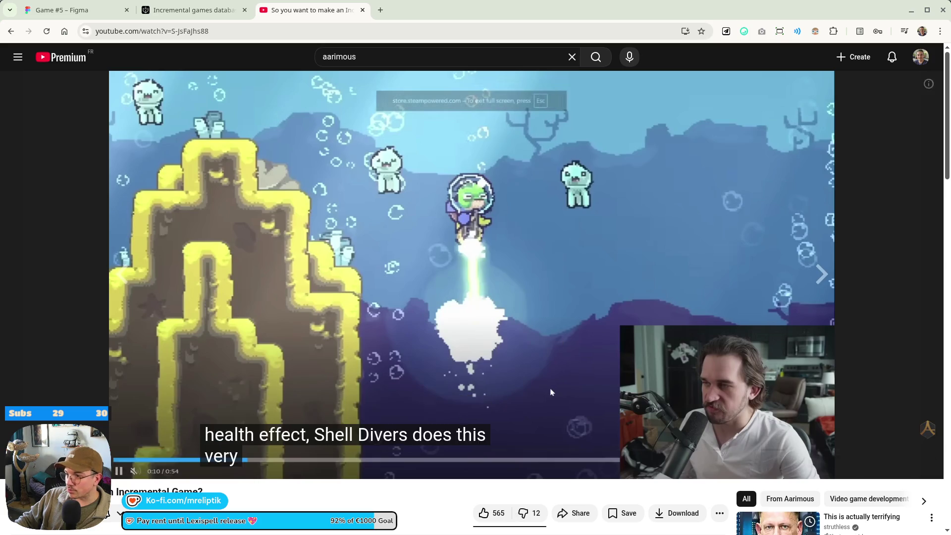
click(429, 306)
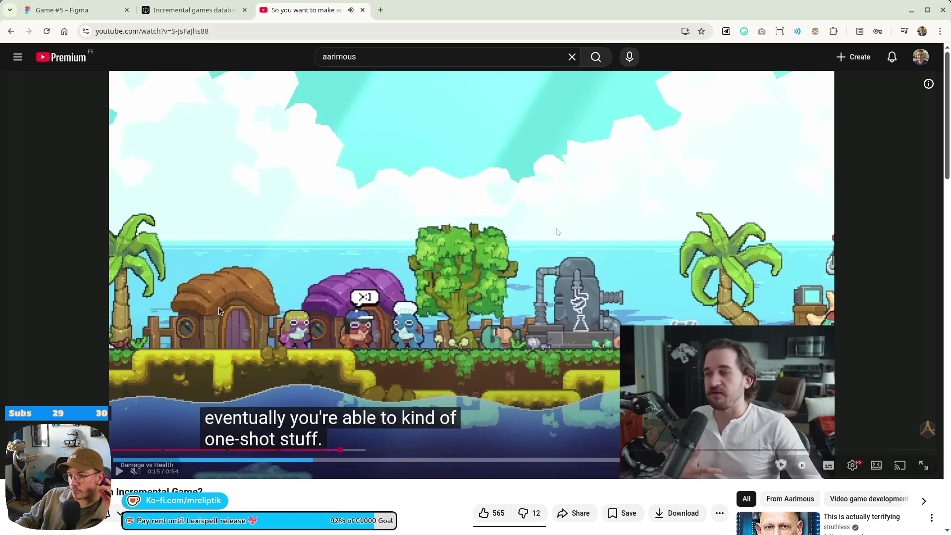
Play the Damage vs Health section in short play/pause bursts, ending paused at 0:33.
click(349, 281)
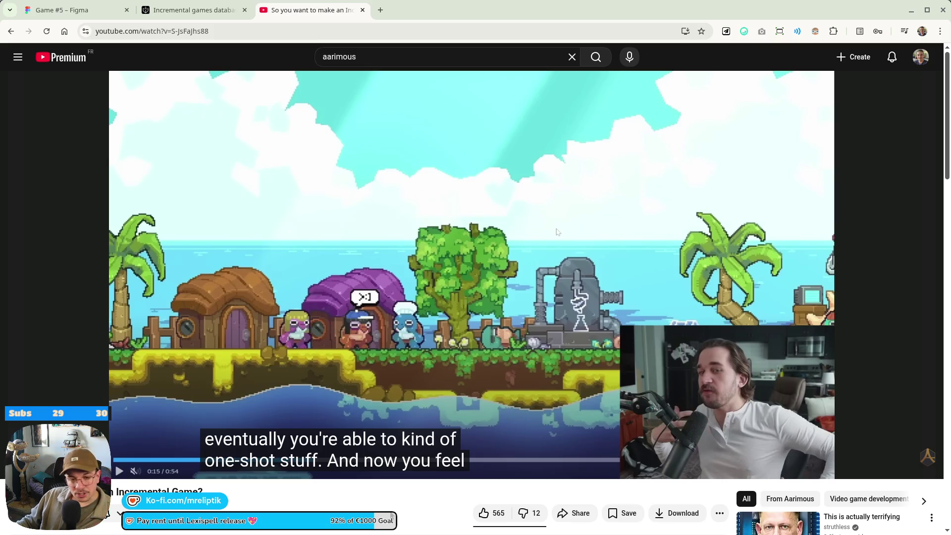
scroll(558, 232, up, 2)
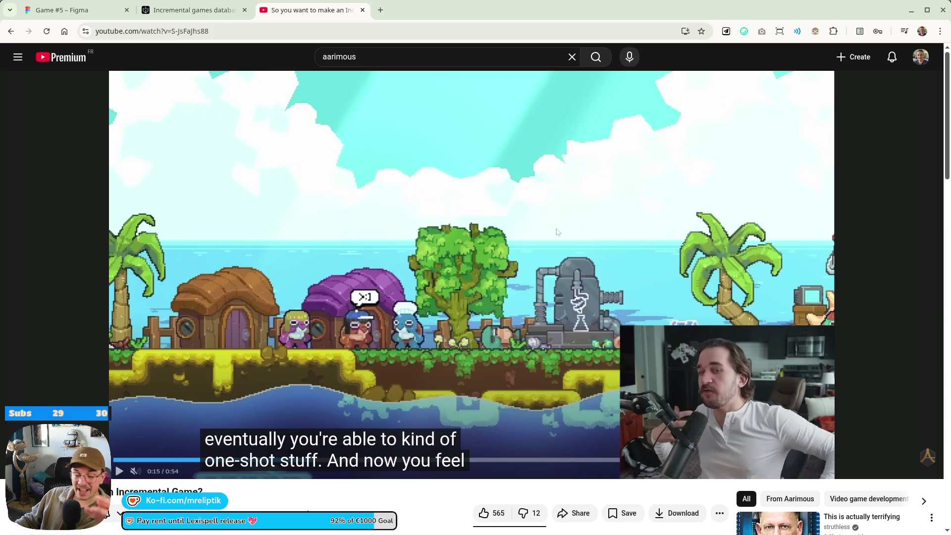
key(k)
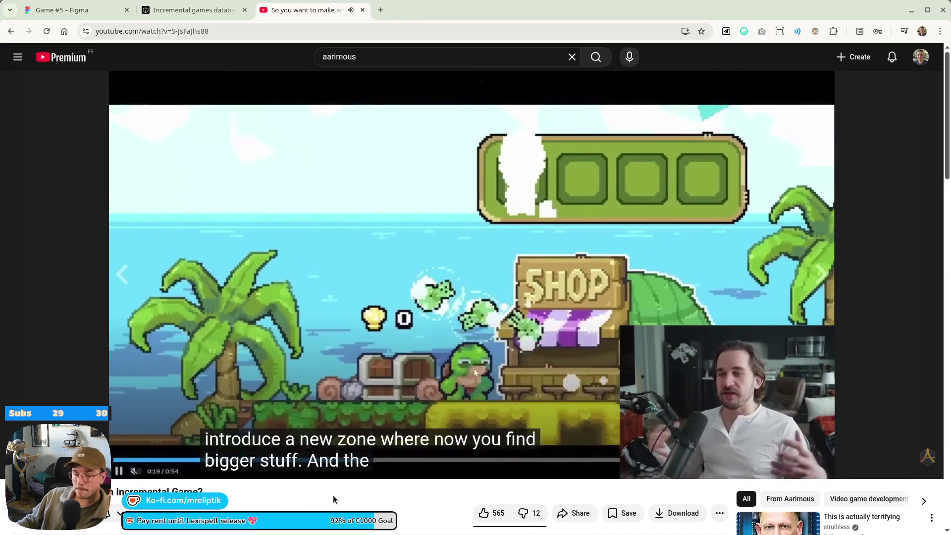
key(k)
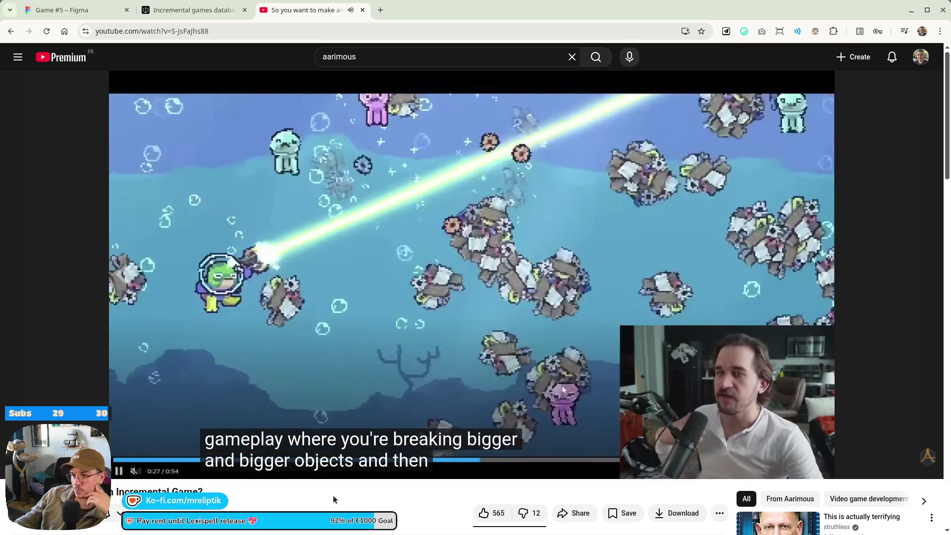
key(space)
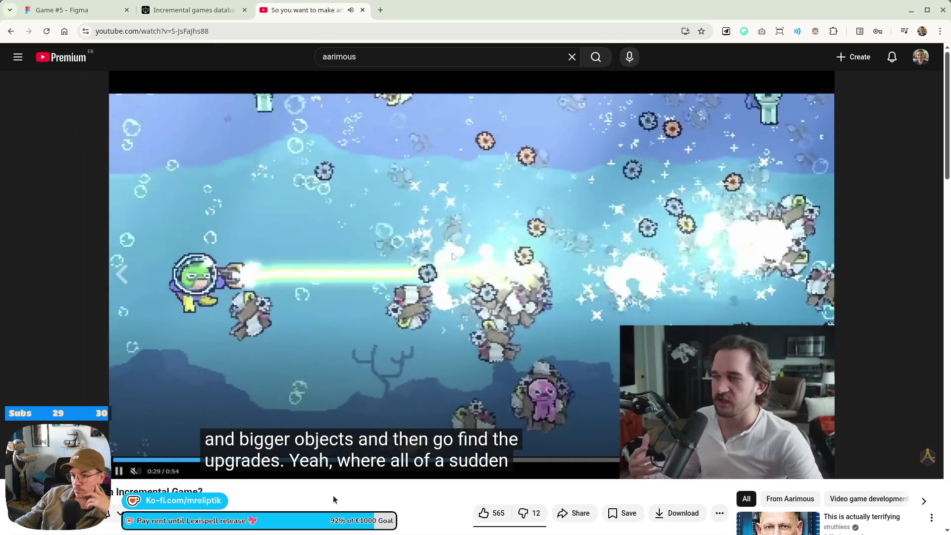
key(space)
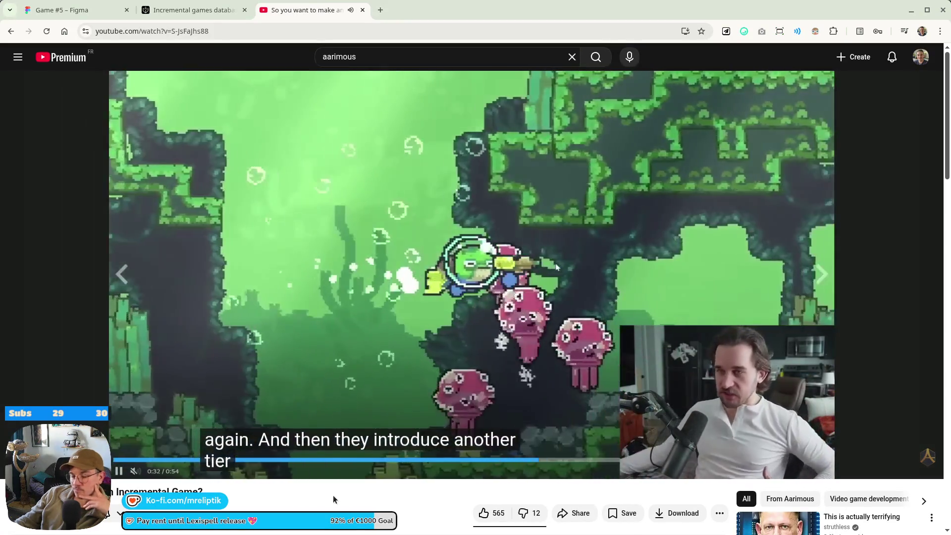
key(space)
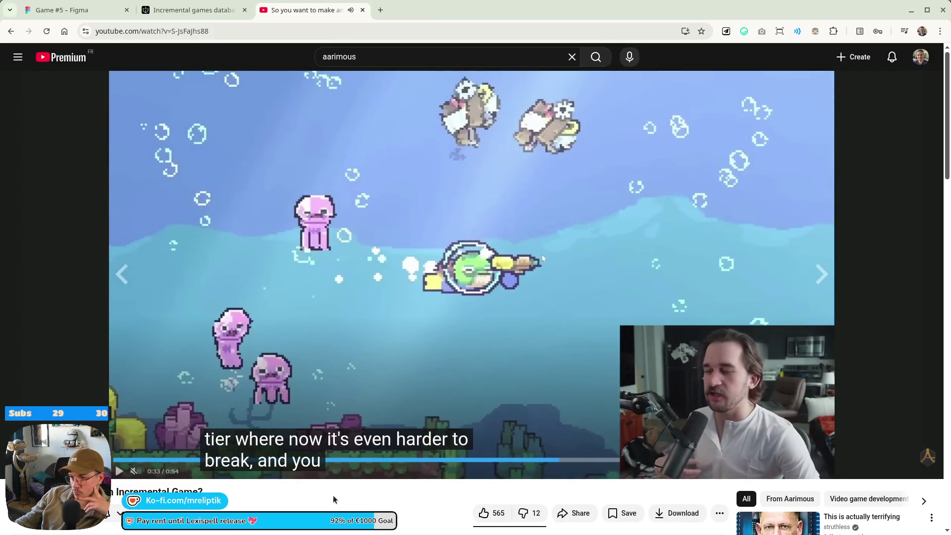